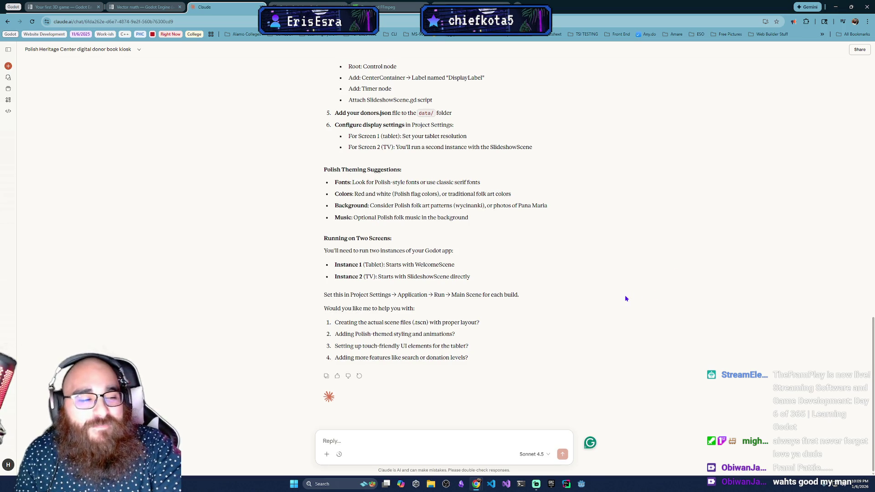
Scroll back through Claude's donor-kiosk setup instructions and suggested project structure.
scroll(471, 292, up, 4)
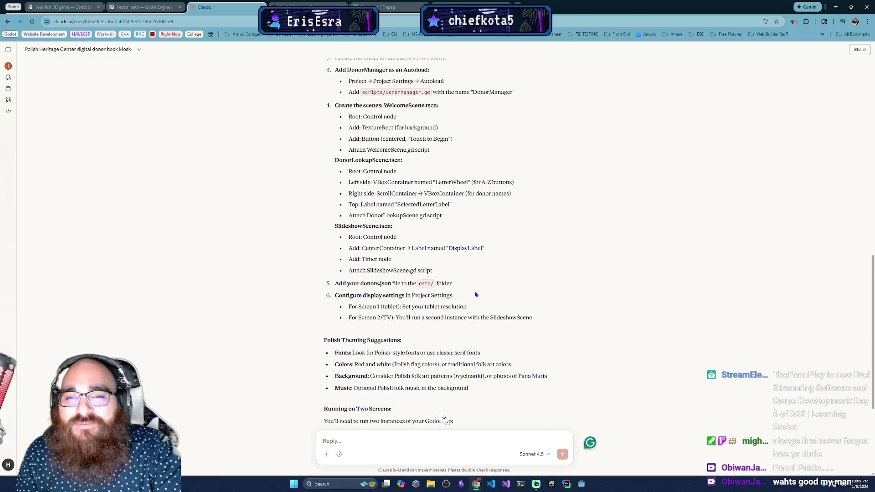
scroll(477, 295, up, 2)
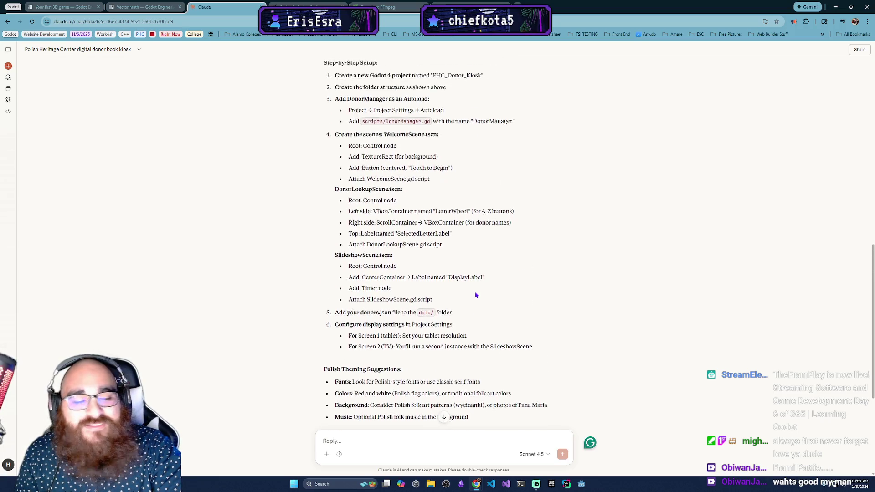
scroll(475, 294, up, 2)
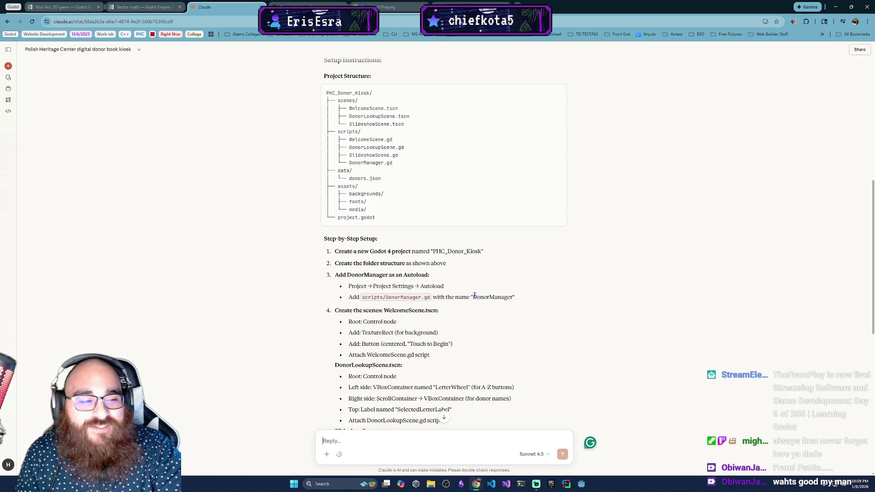
scroll(498, 310, down, 2)
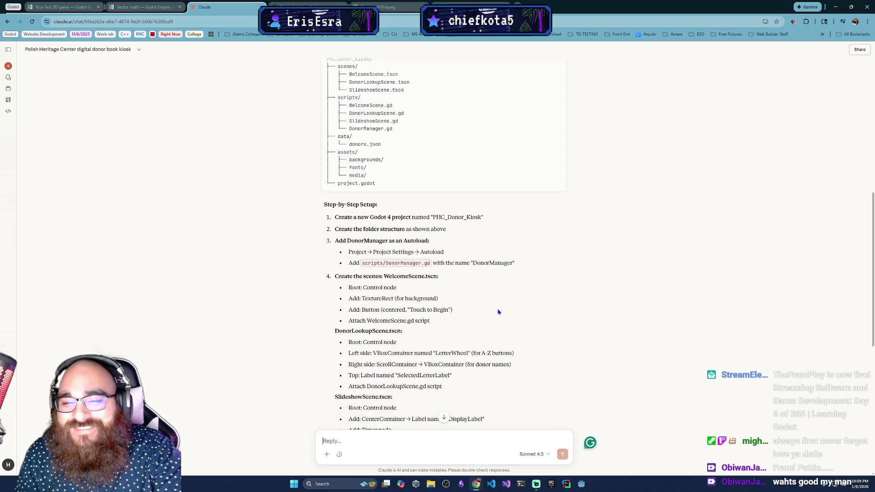
scroll(498, 312, up, 2)
scroll(498, 312, up, 2)
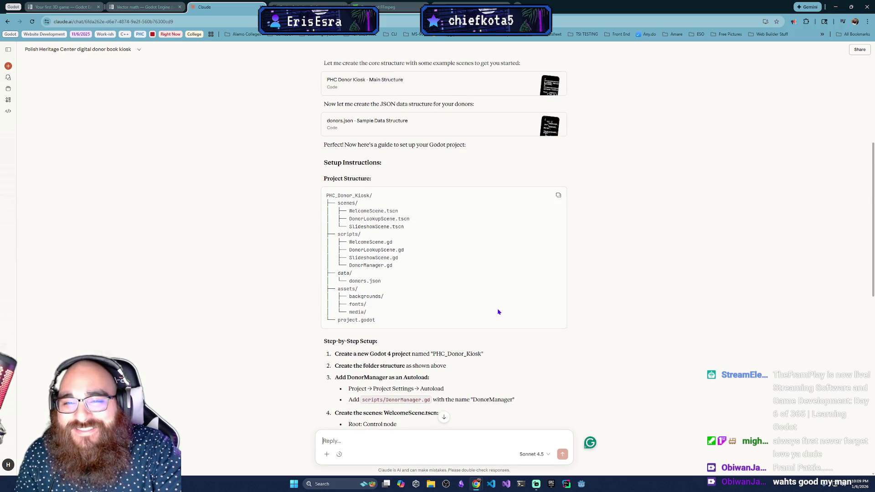
scroll(497, 319, up, 1)
scroll(497, 322, up, 4)
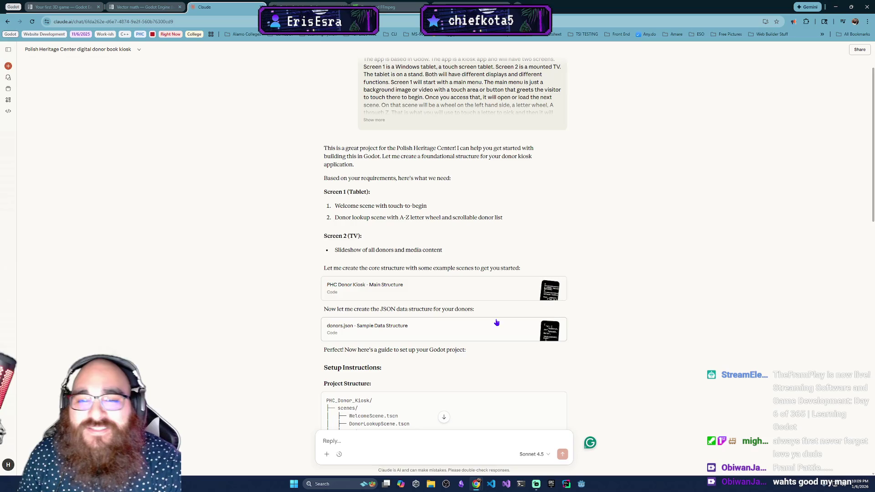
scroll(512, 399, down, 2)
scroll(512, 399, down, 2)
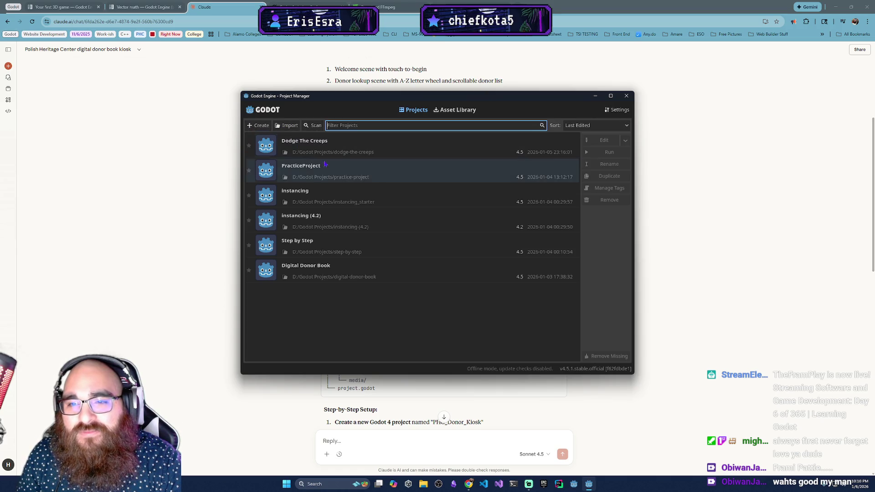
Open the Digital Donor Book project and delete the other_screen.tscn scene file.
double_click(376, 275)
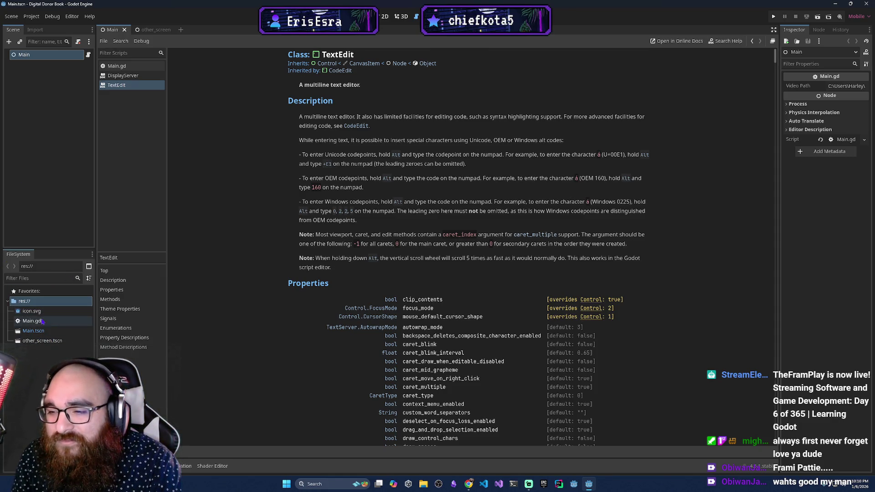
click(44, 363)
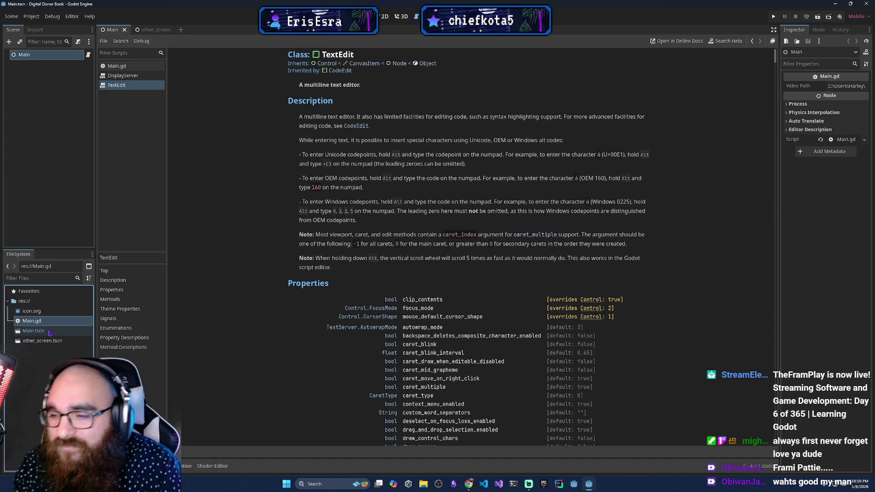
click(42, 341)
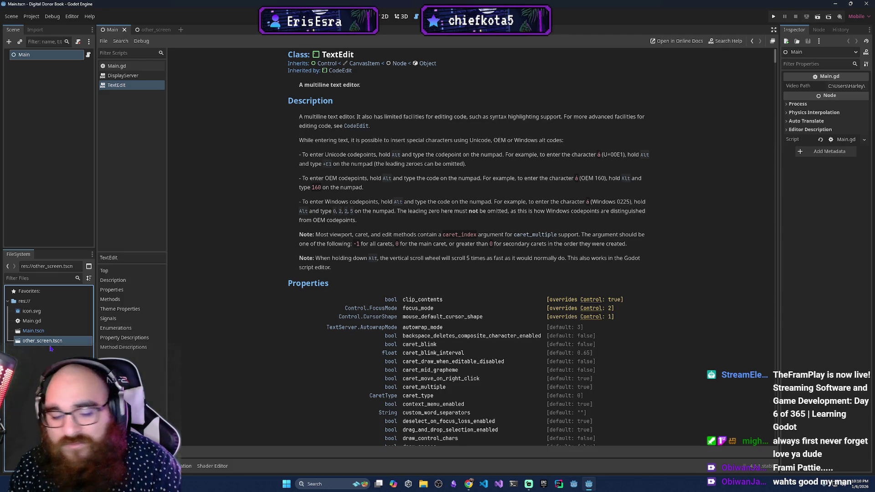
key(Delete)
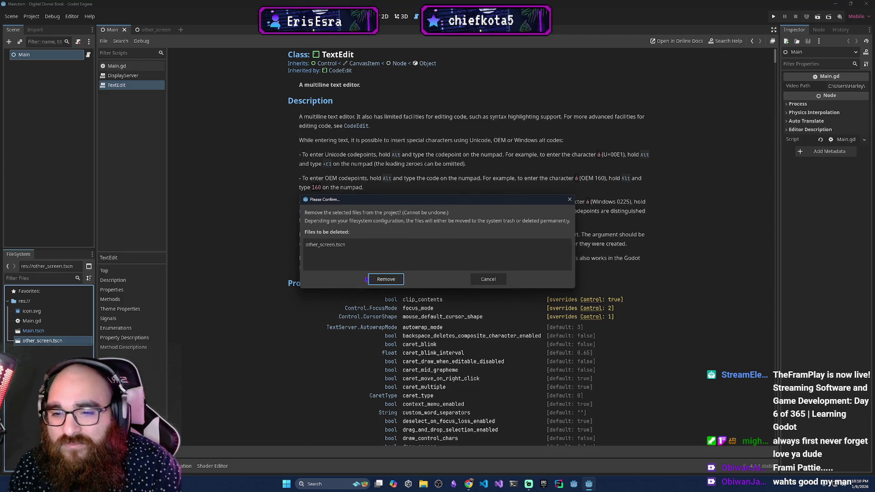
key(Return)
Start deleting Main.gd, then cancel so the script is kept.
click(45, 322)
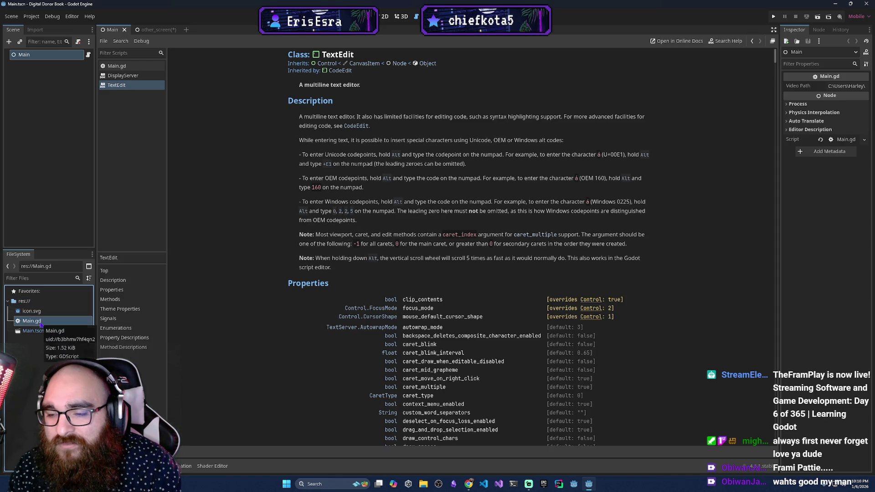
key(Delete)
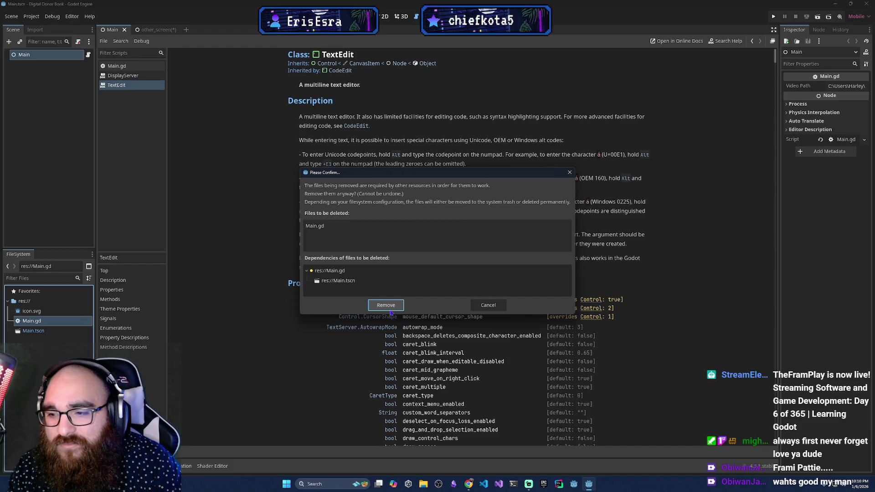
click(489, 305)
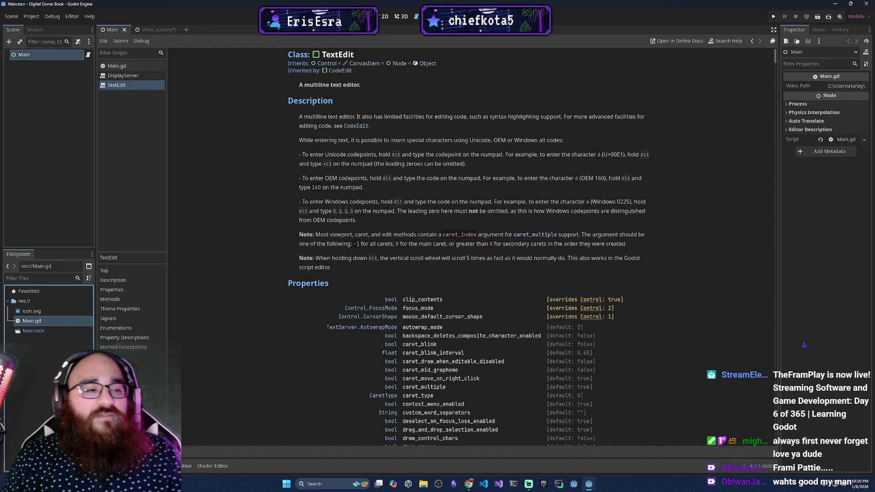
Close the other_screen scene tab, choosing Save & Close.
click(145, 30)
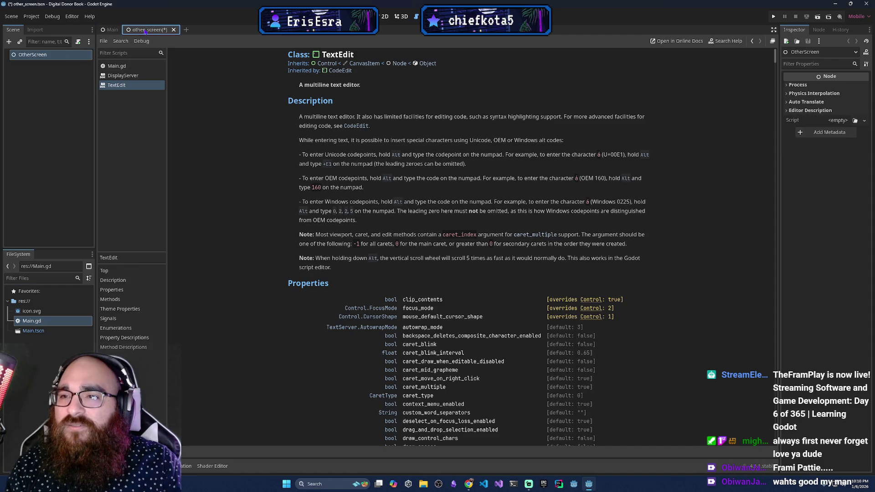
click(173, 30)
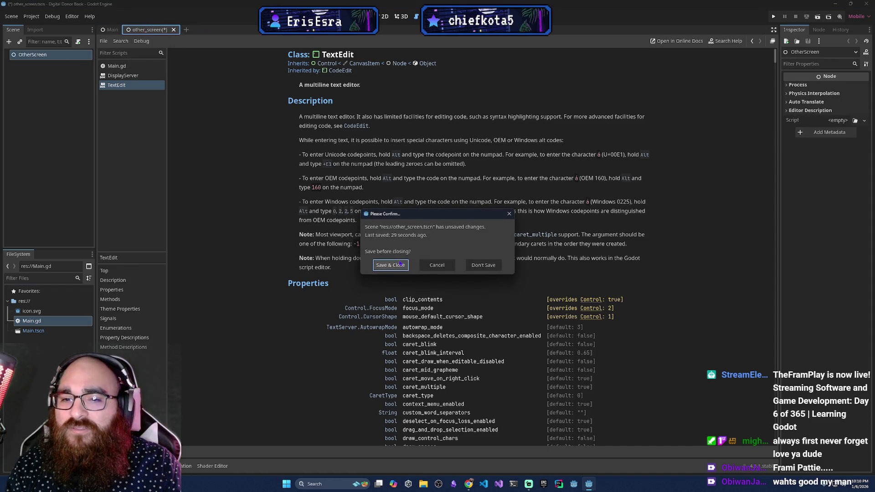
click(484, 265)
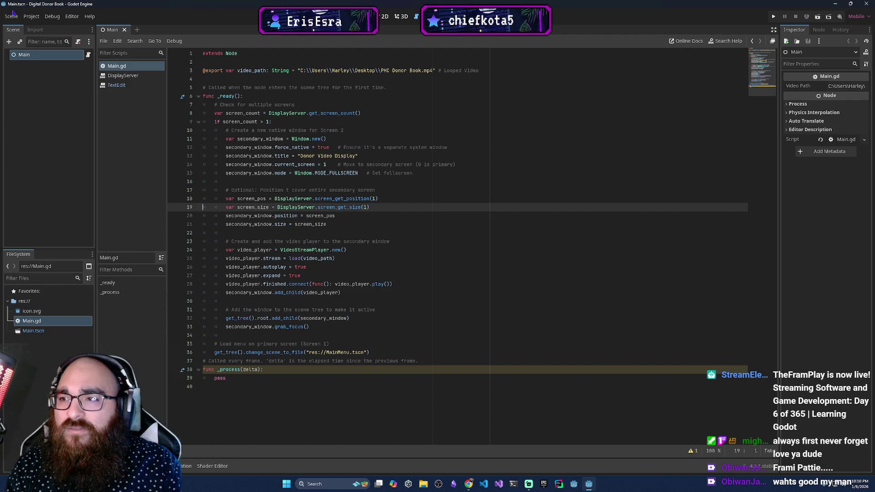
click(31, 16)
Reload the Digital Donor Book project via Reload Current Project.
click(68, 120)
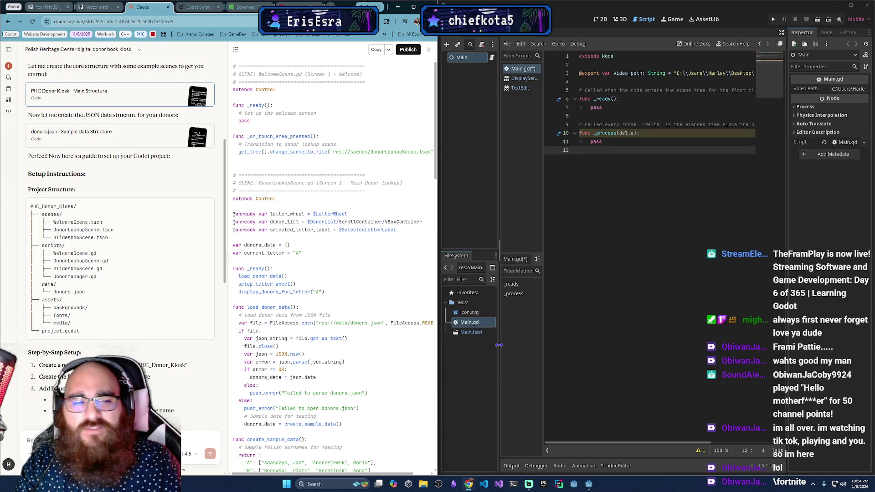
right_click(464, 304)
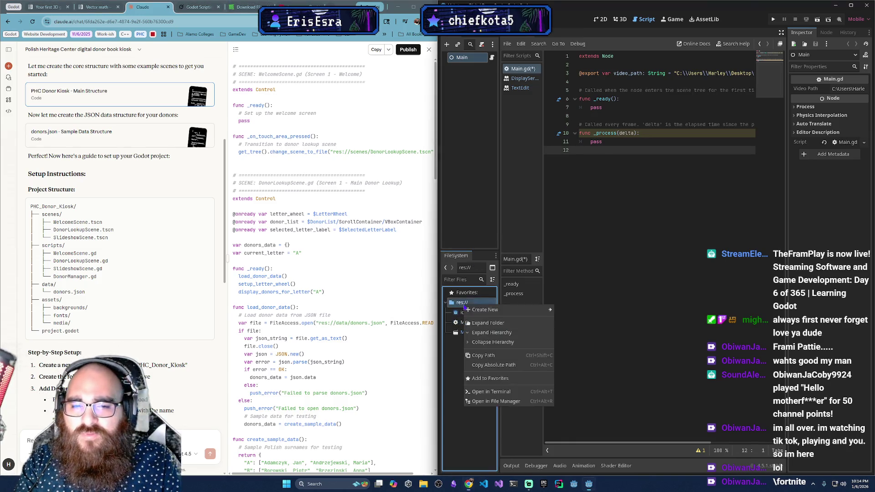
Create the scenes and scripts folders in res://.
mouse_move(543, 310)
click(573, 312)
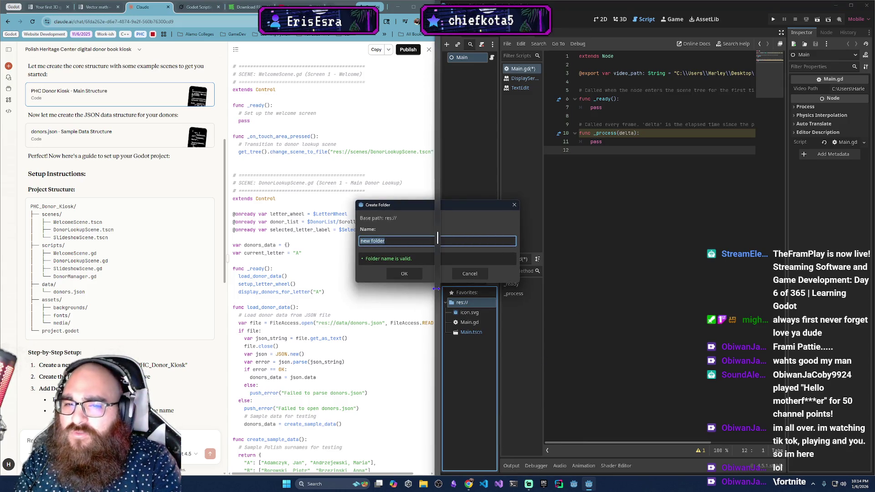
text(scenes)
key(Return)
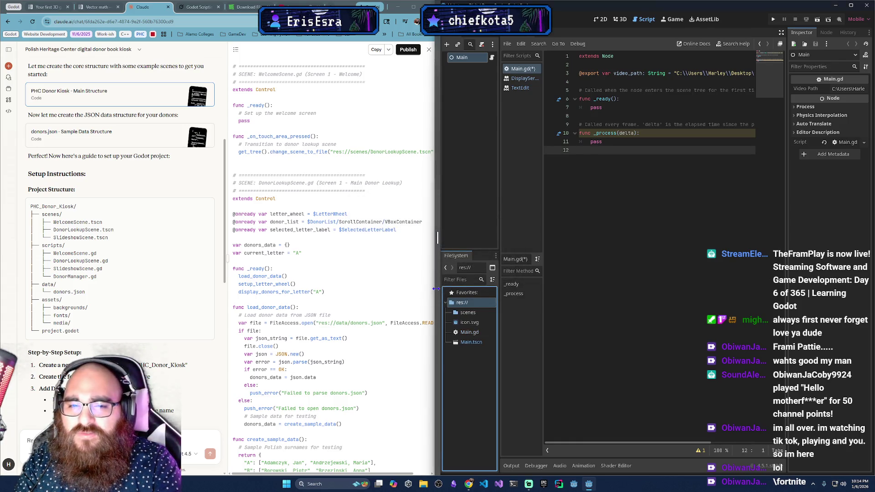
right_click(470, 303)
mouse_move(525, 307)
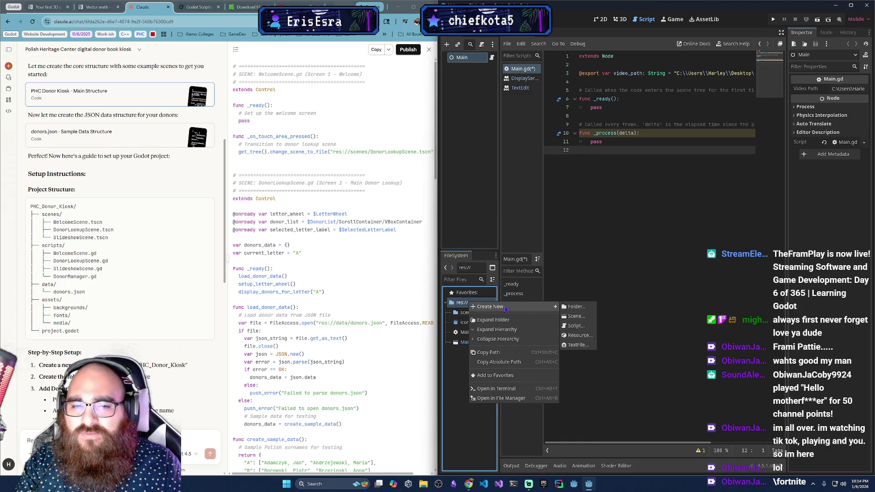
click(576, 307)
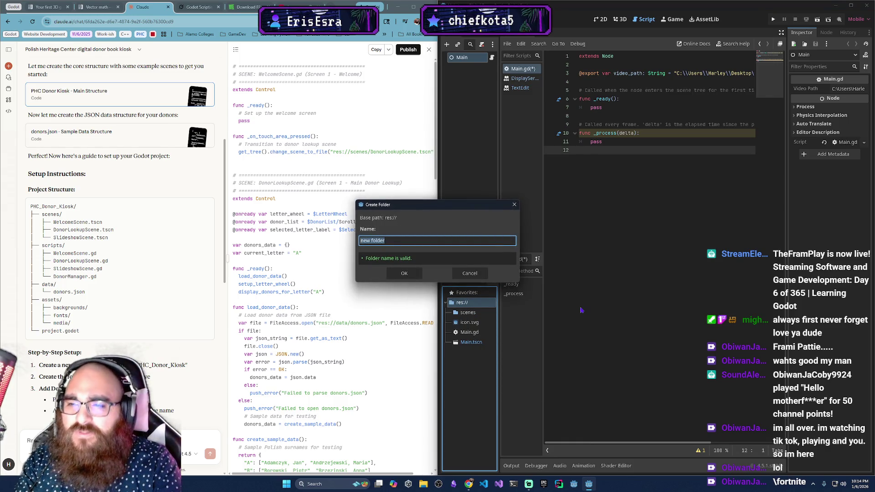
text(scripts)
key(Return)
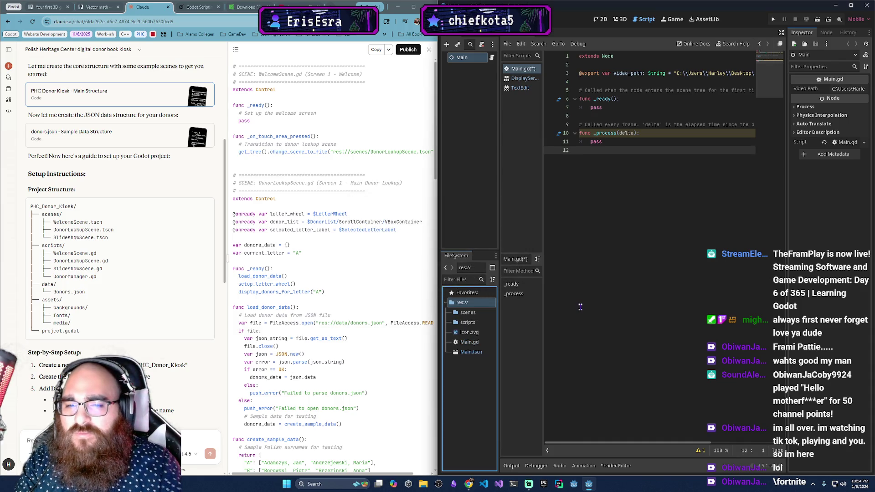
Create the data and assets folders in res://.
right_click(467, 301)
mouse_move(538, 304)
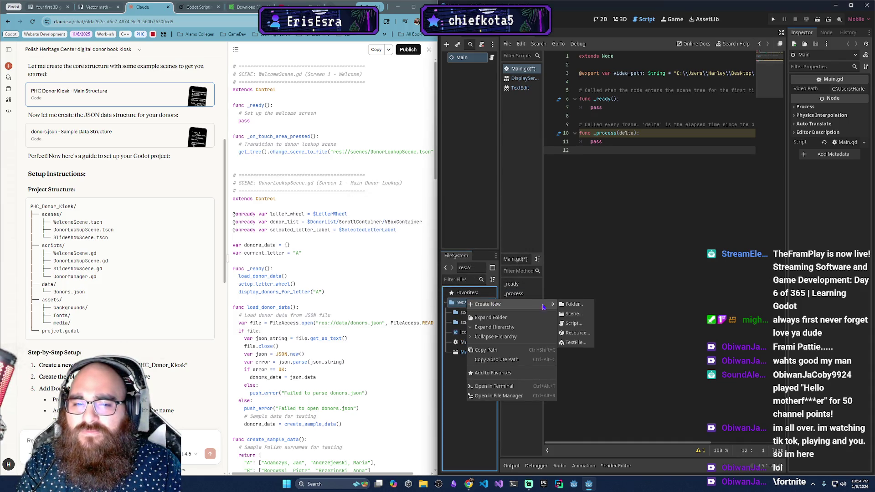
click(584, 308)
text(data)
key(Return)
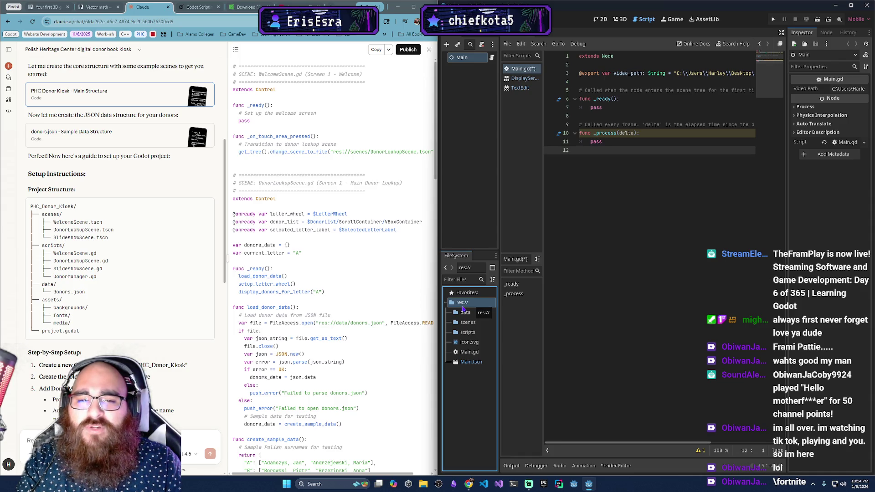
right_click(462, 308)
mouse_move(486, 310)
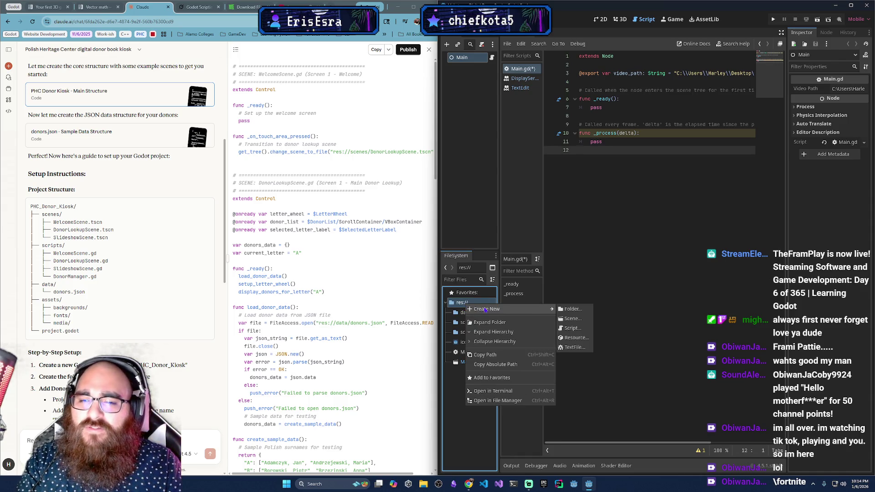
click(583, 312)
text(assets)
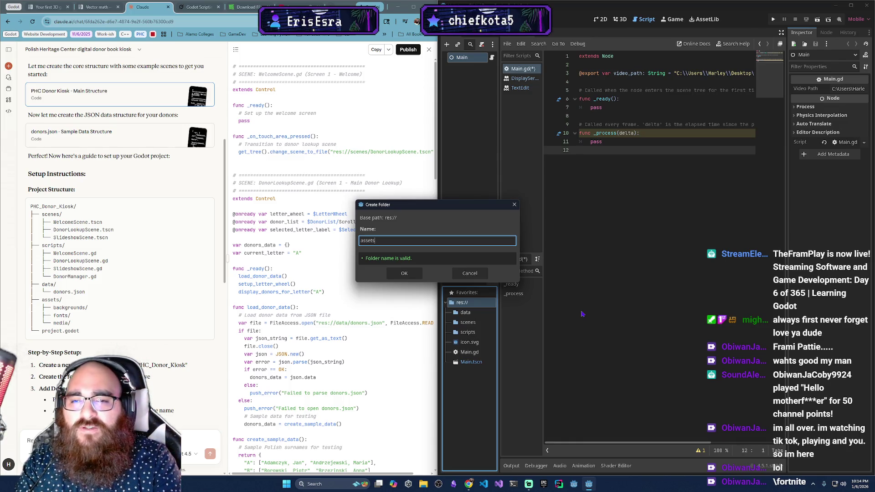
key(Return)
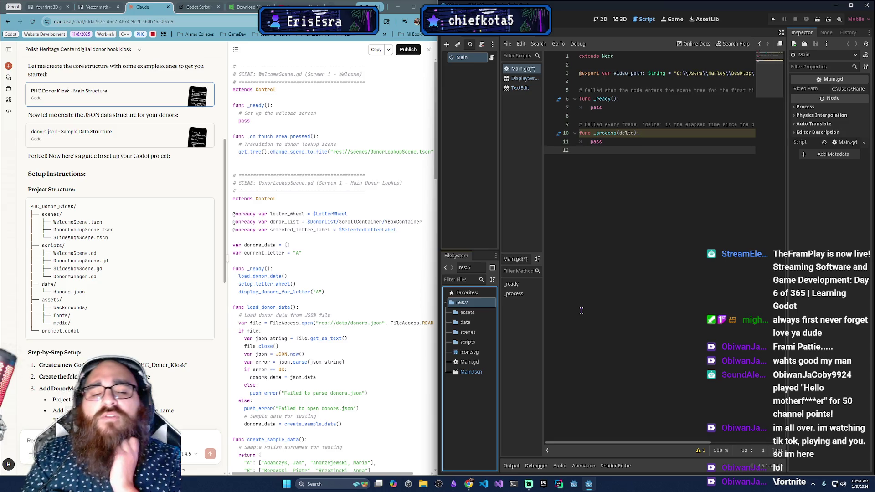
click(250, 13)
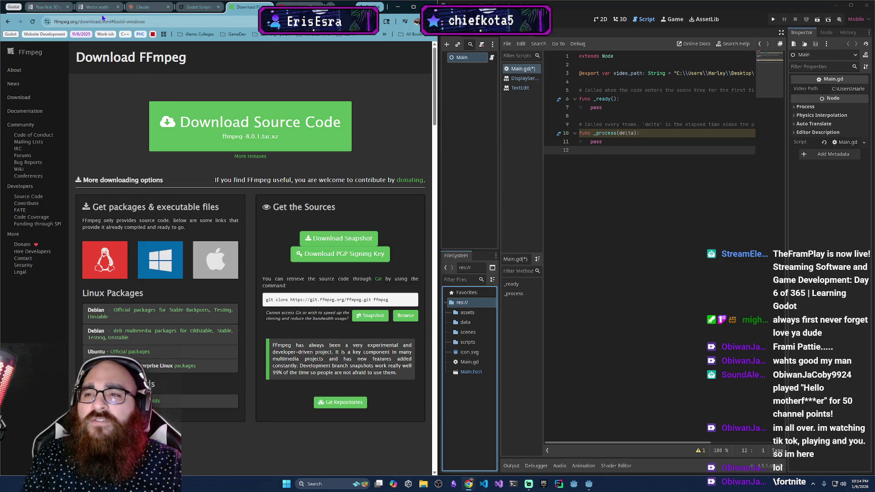
click(143, 7)
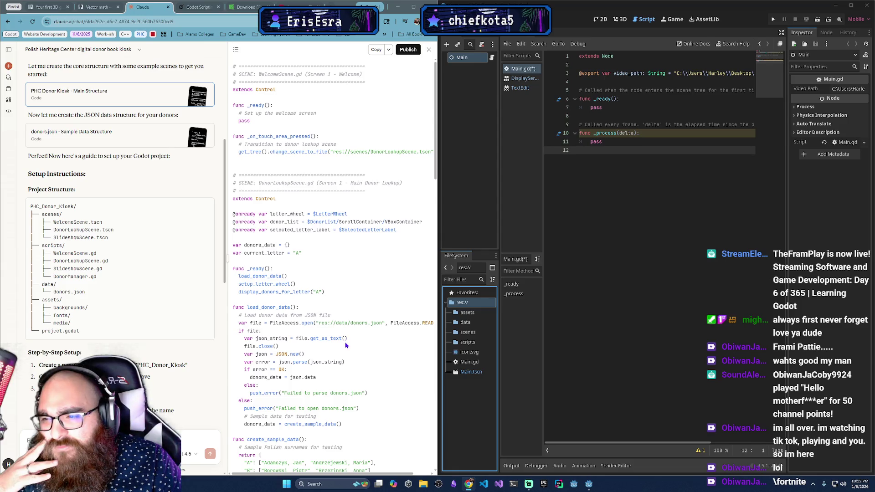
Delete the Main root node from the scene and erase the script's contents.
scroll(344, 347, down, 1)
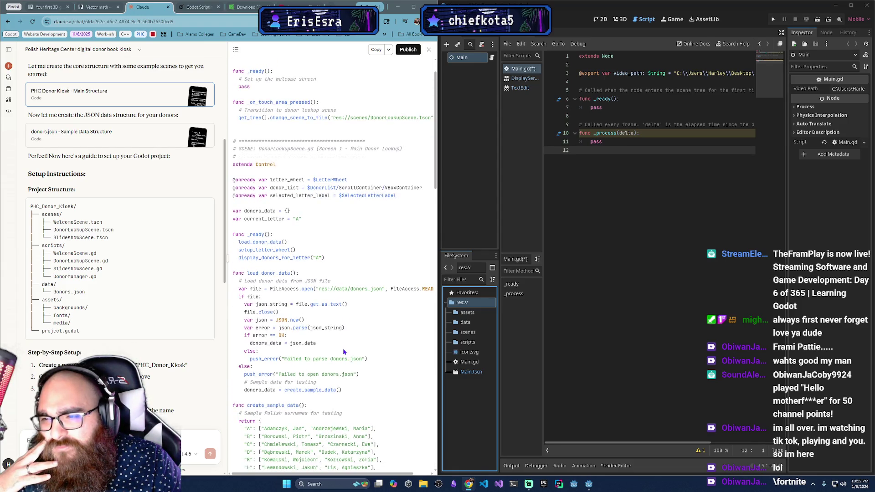
scroll(183, 376, down, 2)
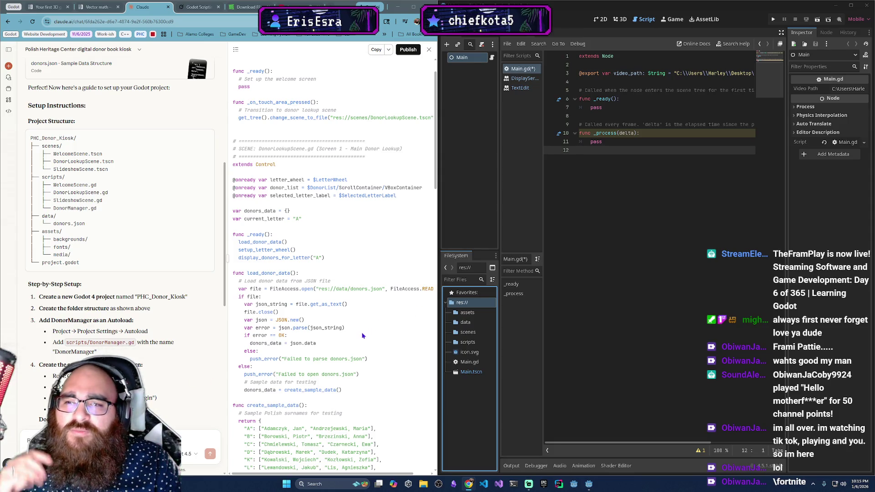
click(461, 57)
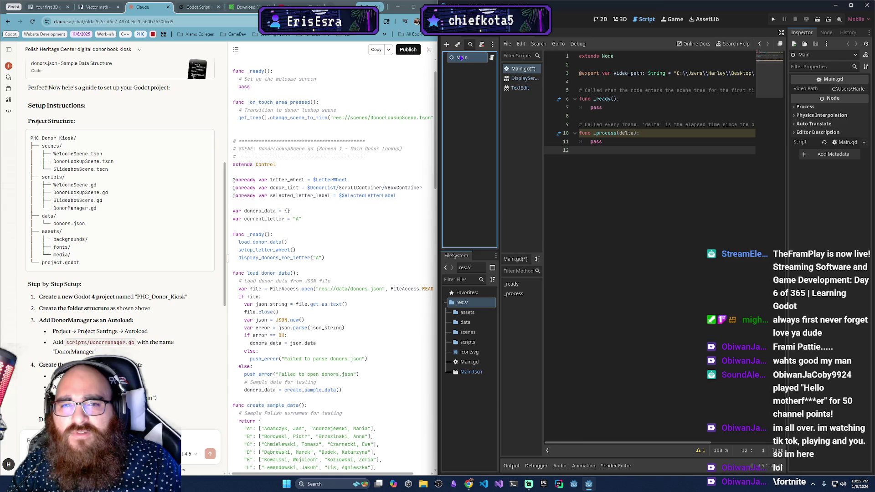
key(Delete)
click(417, 254)
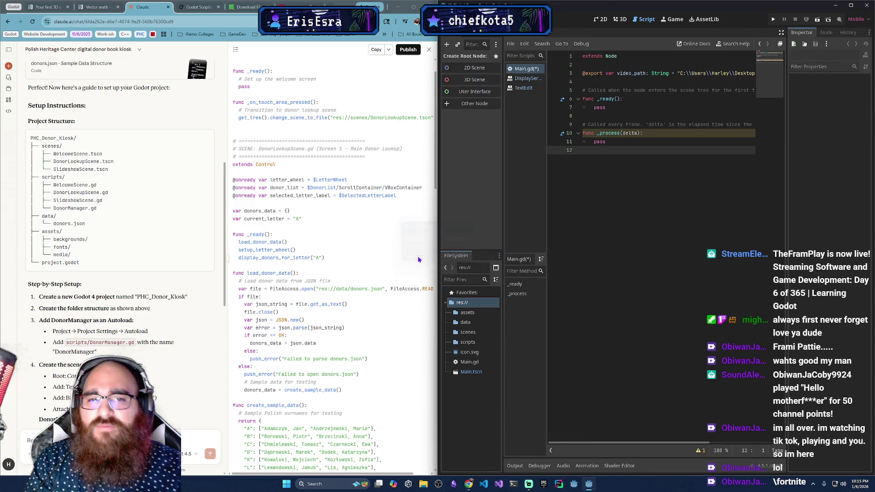
key(ctrl+a)
key(Delete)
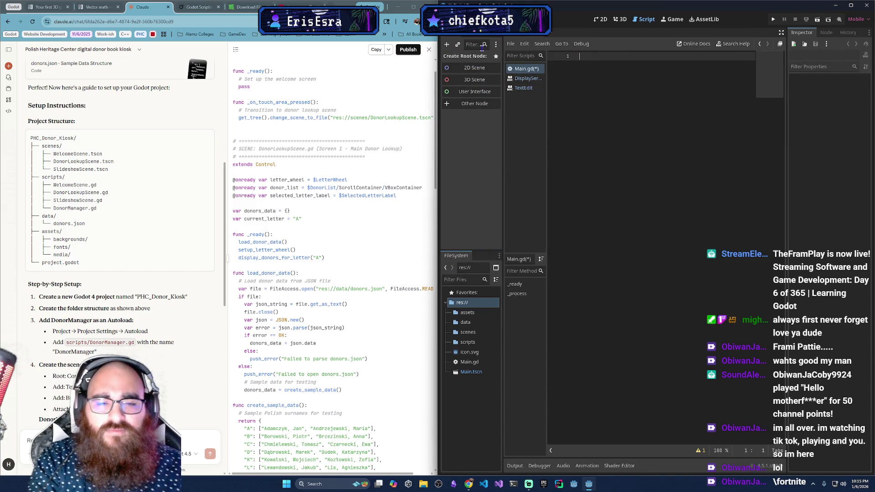
Remove Main.gd and Main.tscn from the project, confirming each deletion.
click(470, 363)
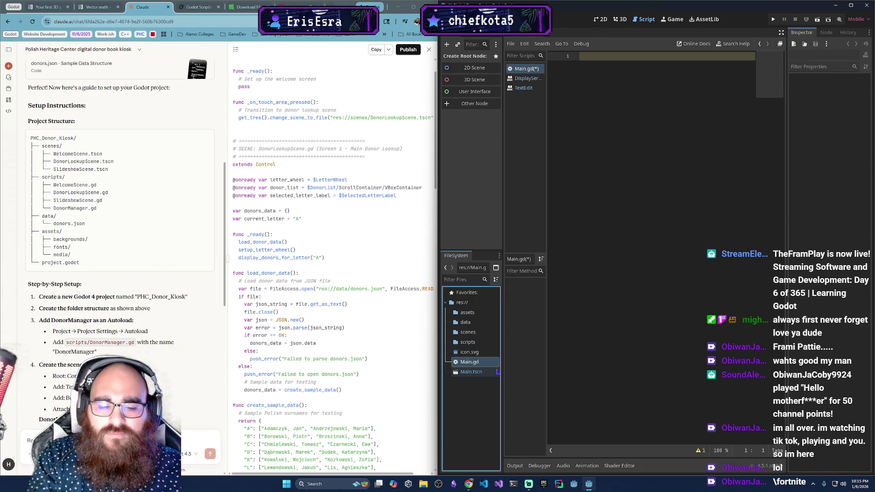
key(Delete)
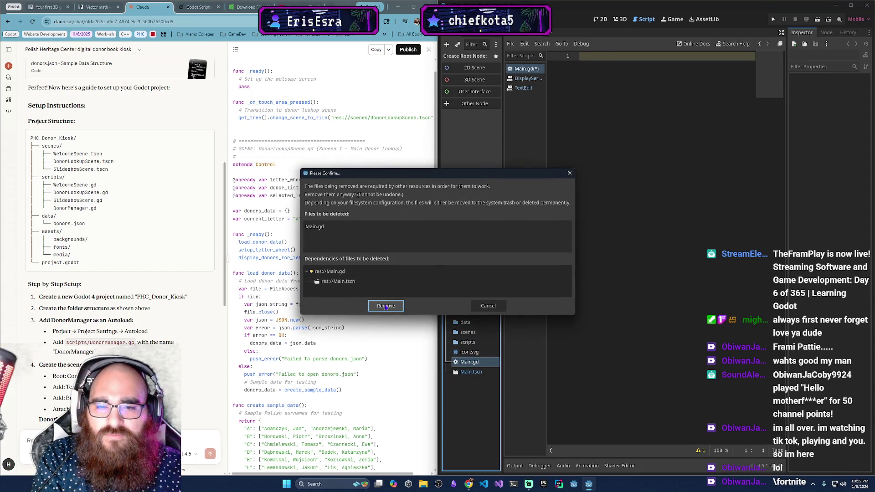
click(385, 306)
click(470, 362)
key(Delete)
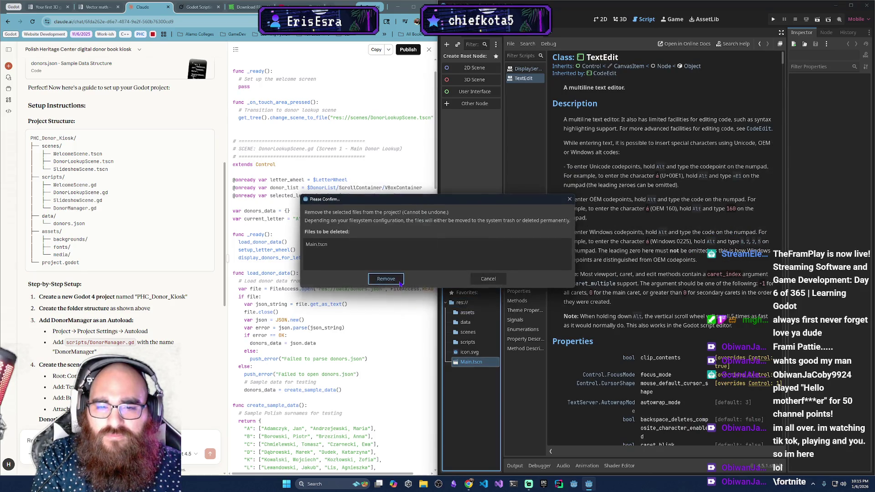
click(400, 283)
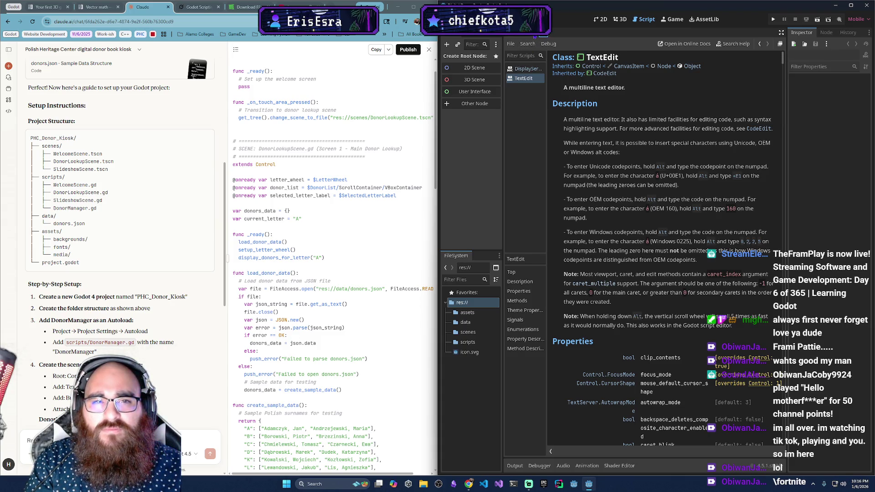
click(527, 69)
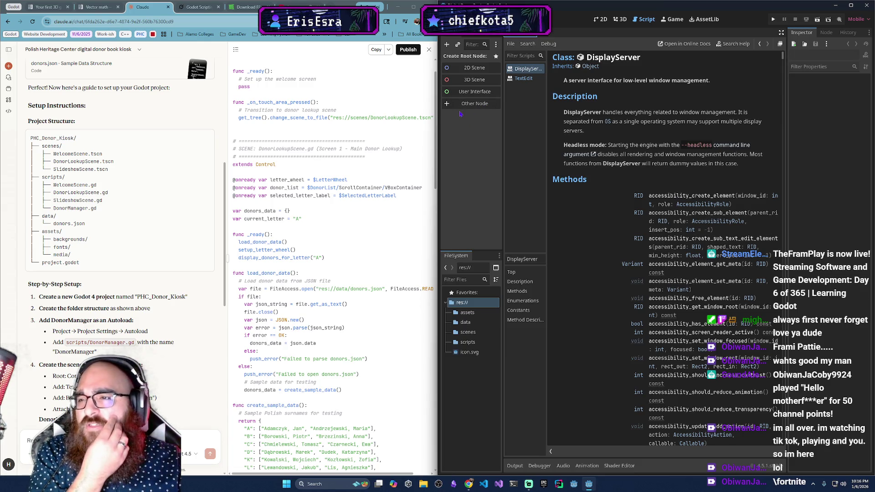
Scroll through Claude's touch-handler code, selecting and then clearing some lines.
scroll(123, 223, down, 2)
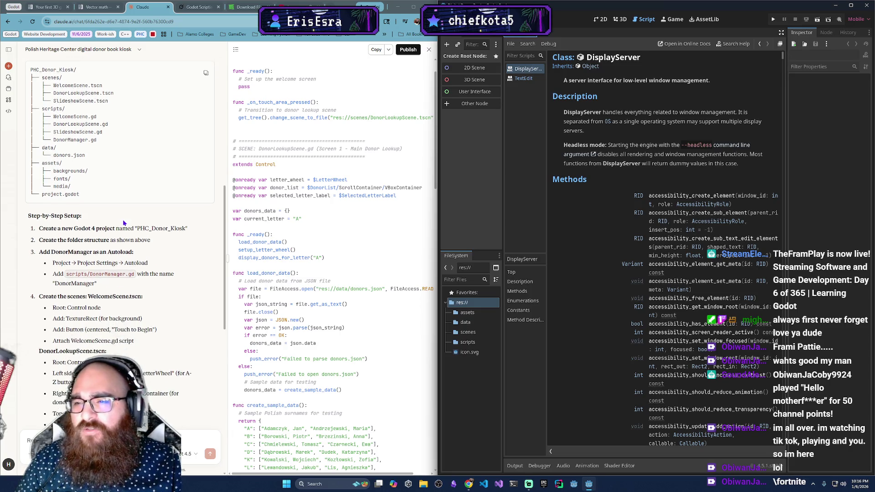
scroll(123, 223, down, 3)
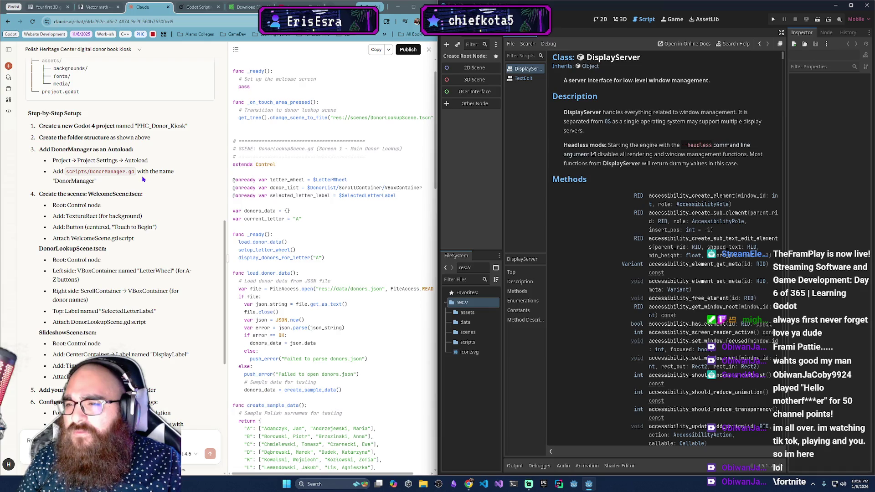
scroll(129, 188, up, 2)
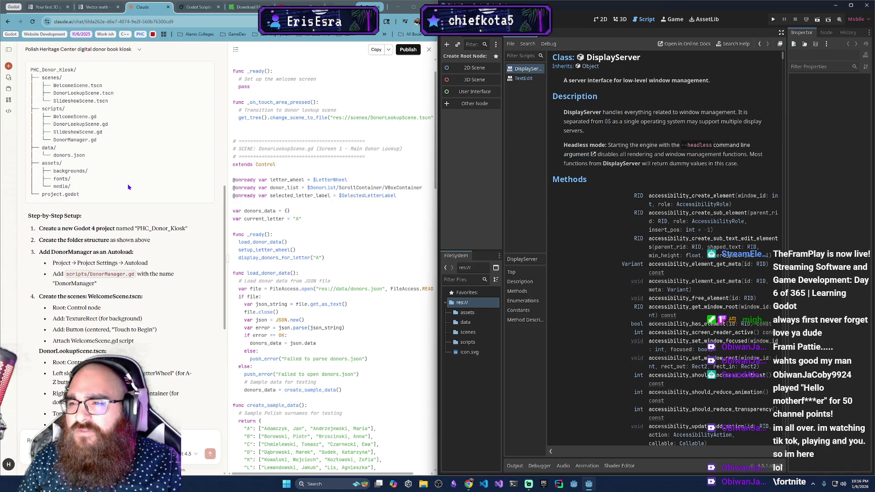
scroll(128, 187, up, 4)
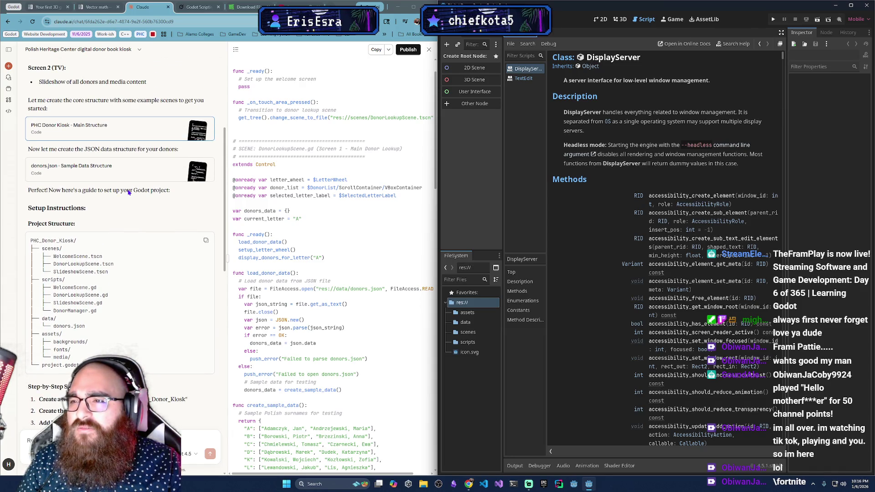
scroll(306, 217, up, 1)
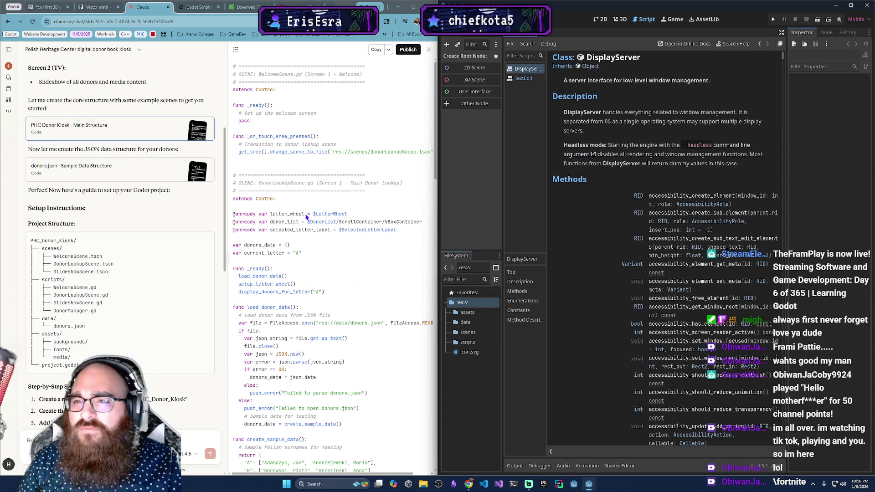
drag(434, 131, 435, 158)
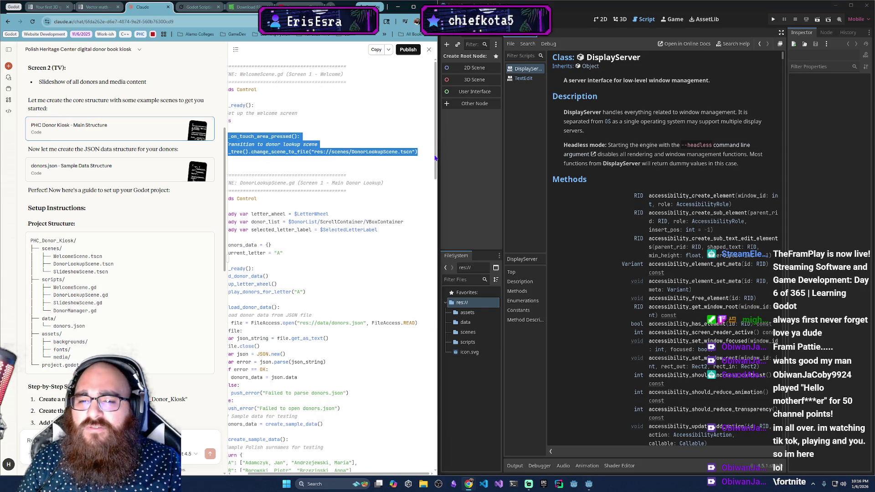
click(387, 161)
scroll(350, 197, left, 1)
mouse_move(433, 153)
mouse_down()
mouse_move(439, 247)
mouse_move(431, 180)
mouse_move(426, 194)
mouse_up()
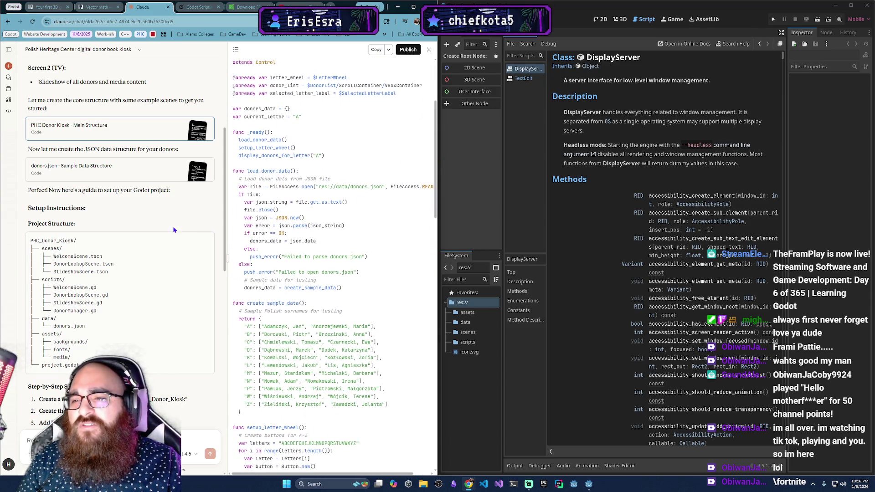
scroll(89, 269, down, 8)
scroll(89, 269, up, 1)
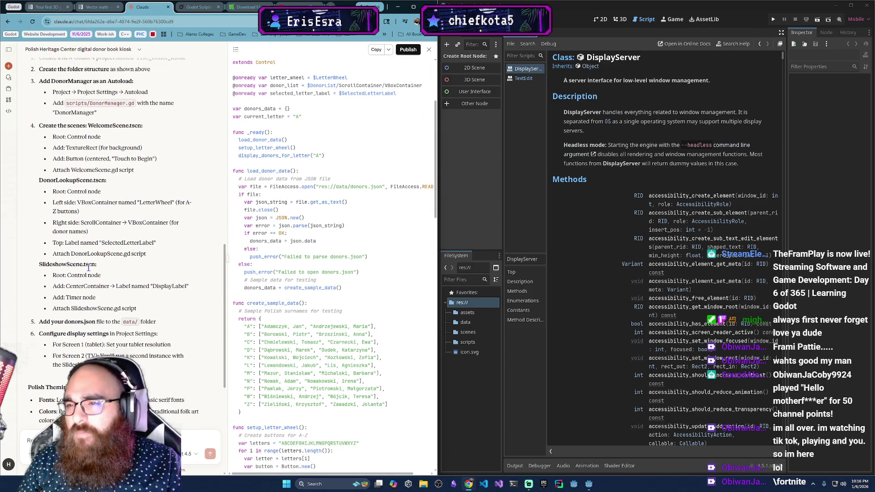
Widen the chat text beside the code artifact and read on through the scene setup steps.
drag(227, 233, 234, 233)
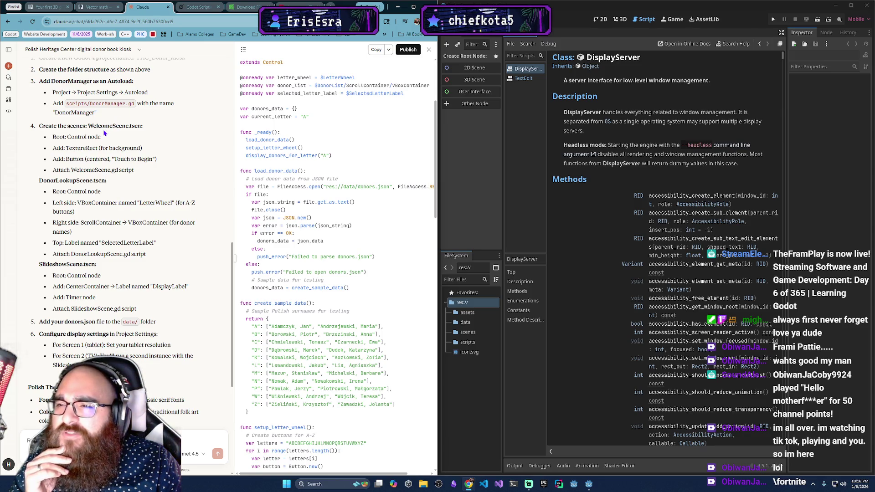
right_click(480, 341)
click(462, 345)
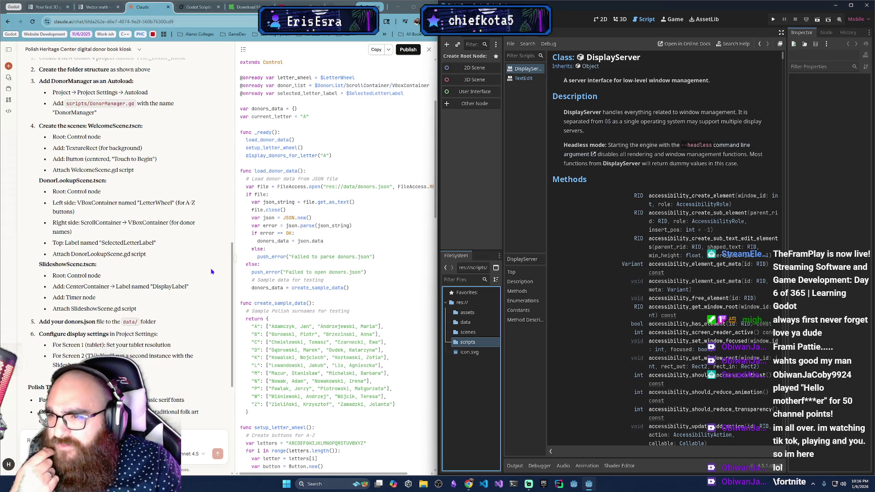
mouse_move(229, 285)
mouse_down()
mouse_move(231, 175)
mouse_move(223, 228)
mouse_up()
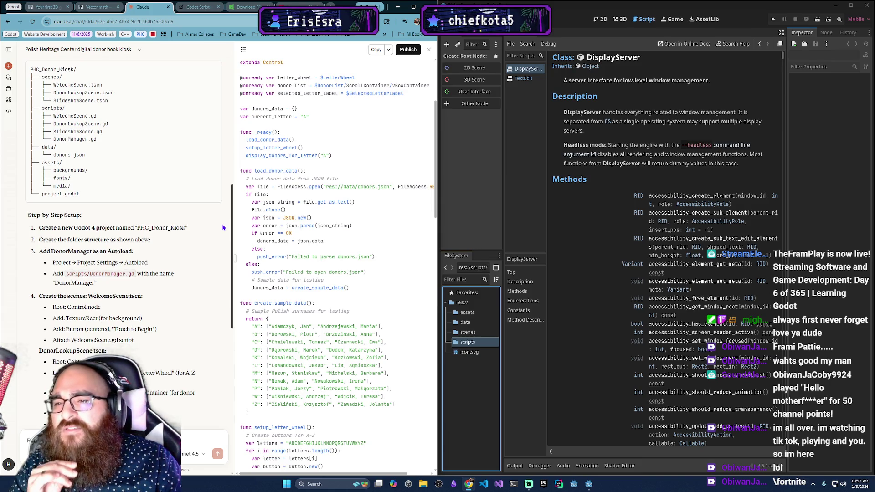
drag(223, 227, 221, 230)
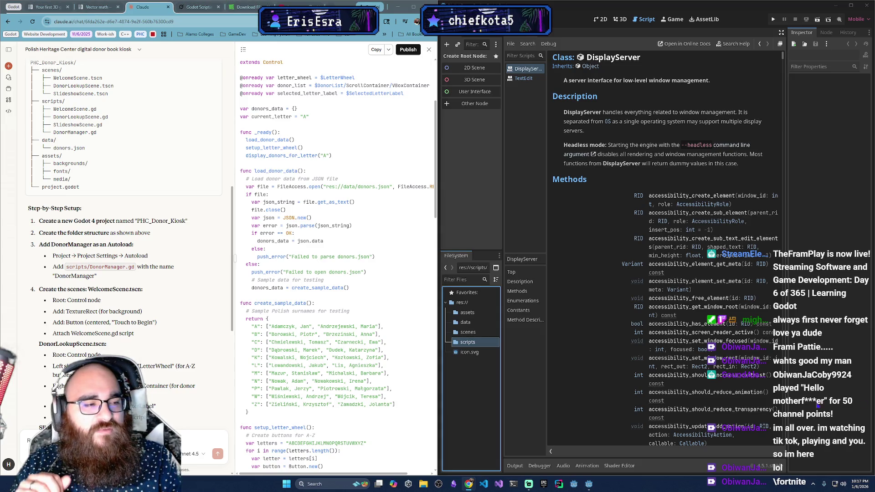
scroll(180, 341, down, 2)
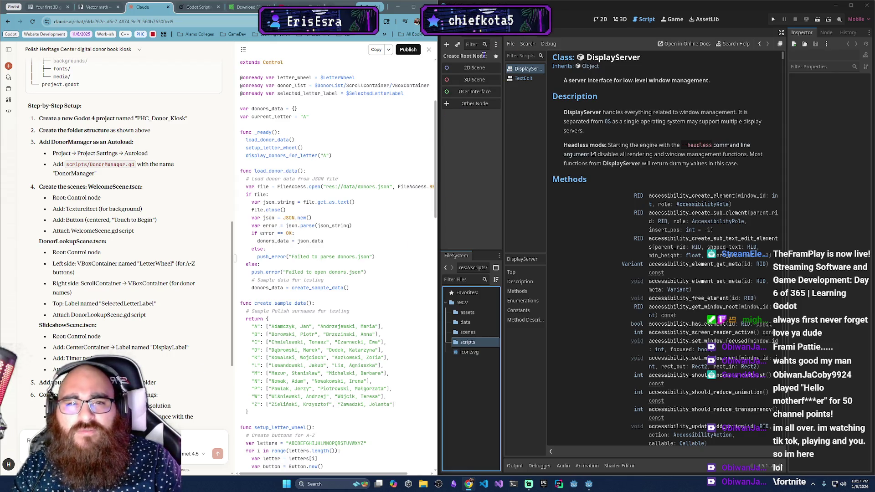
Create a Control root node and rename it WelcomeScene.
click(467, 105)
text(C)
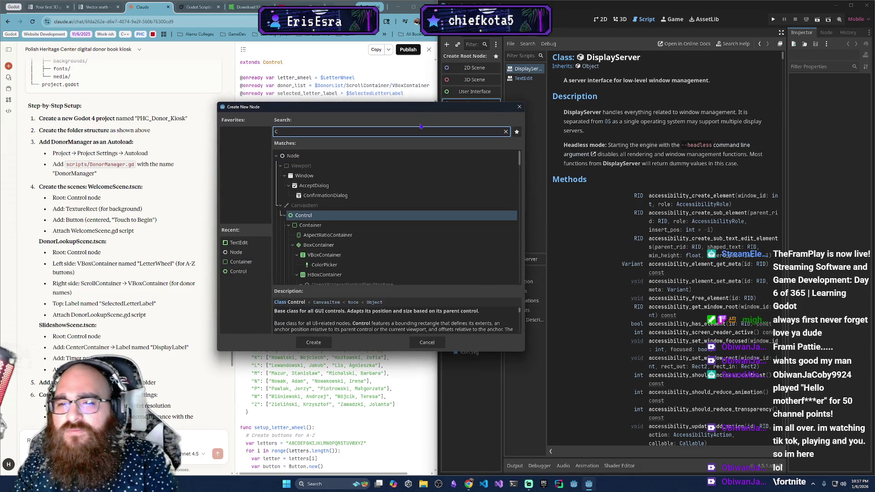
key(Return)
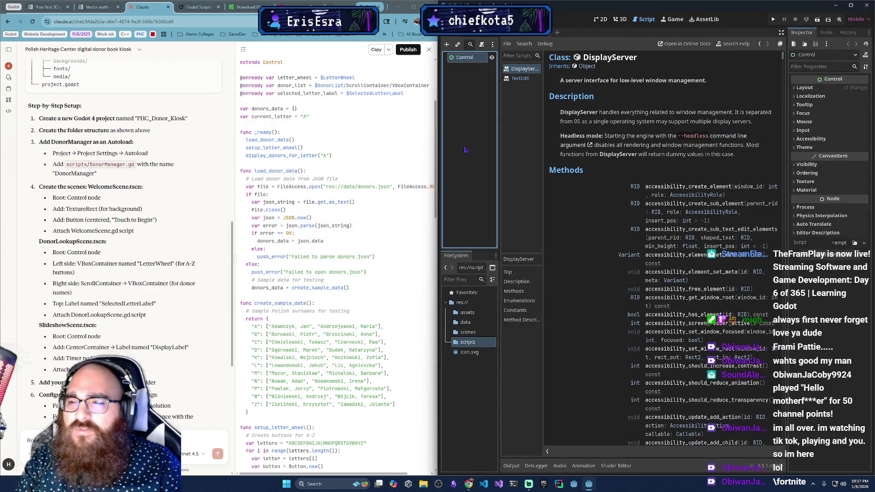
double_click(465, 58)
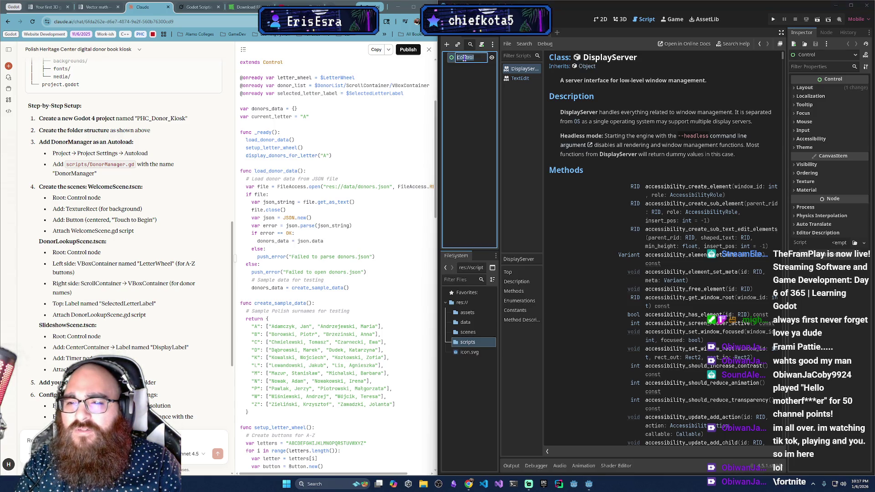
text(Welcome)
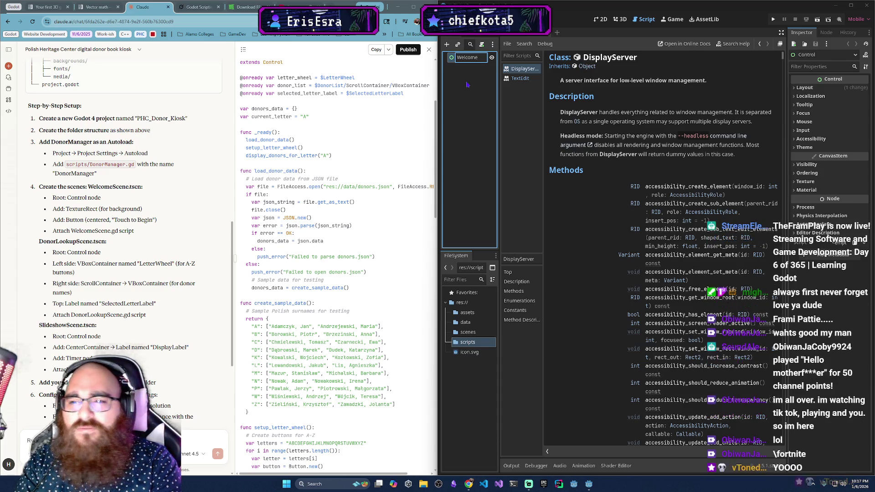
text(S)
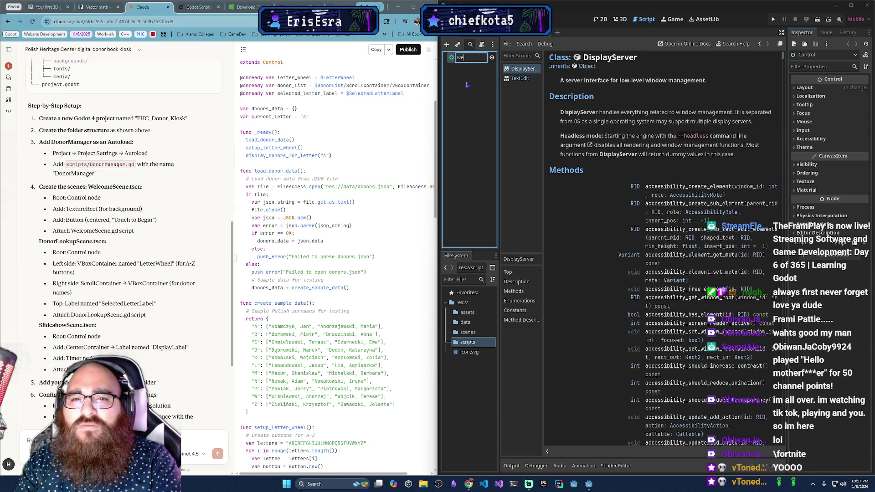
key(BackSpace)
key(BackSpace)
key(BackSpace)
text(Wel)
text(cene)
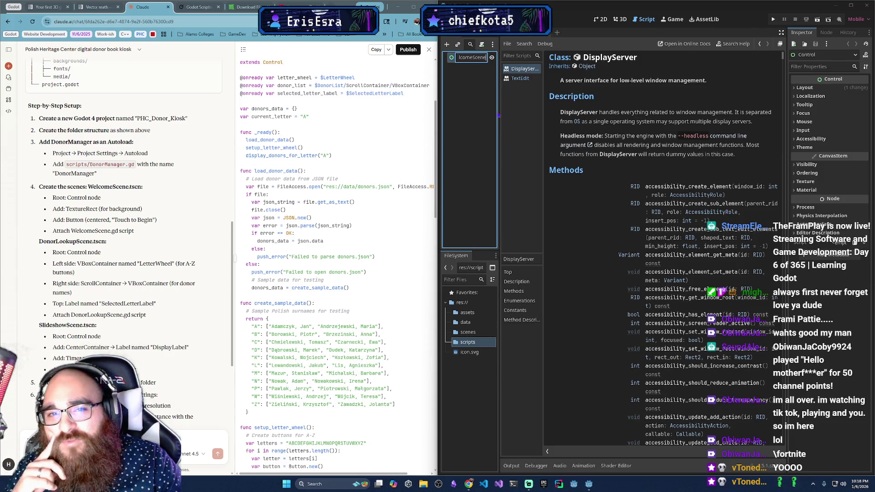
key(Return)
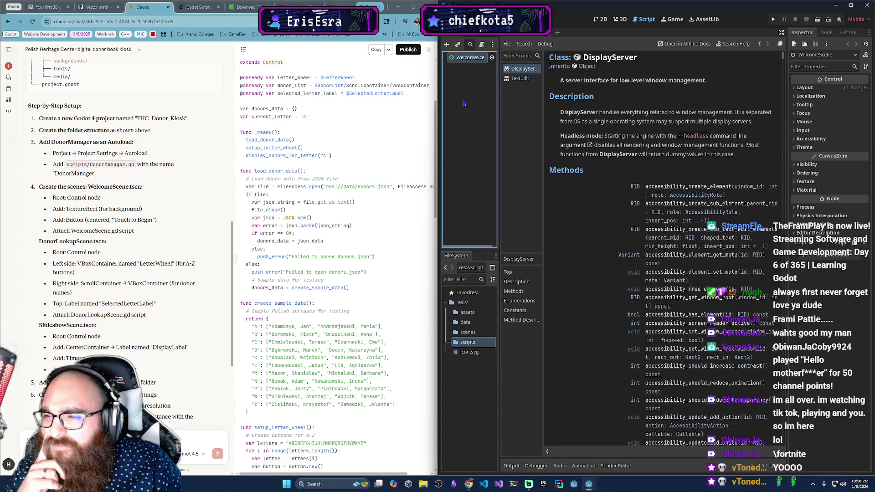
Rename the WelcomeScene root node back to Control.
double_click(472, 58)
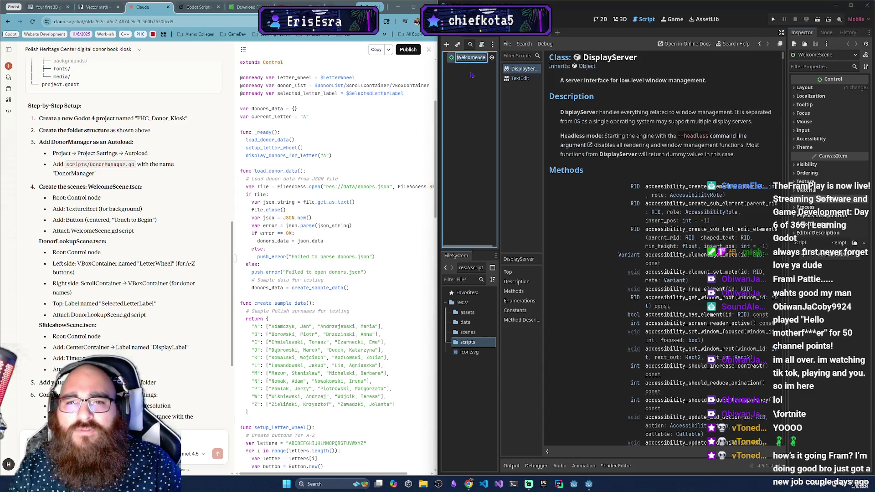
text(Cont)
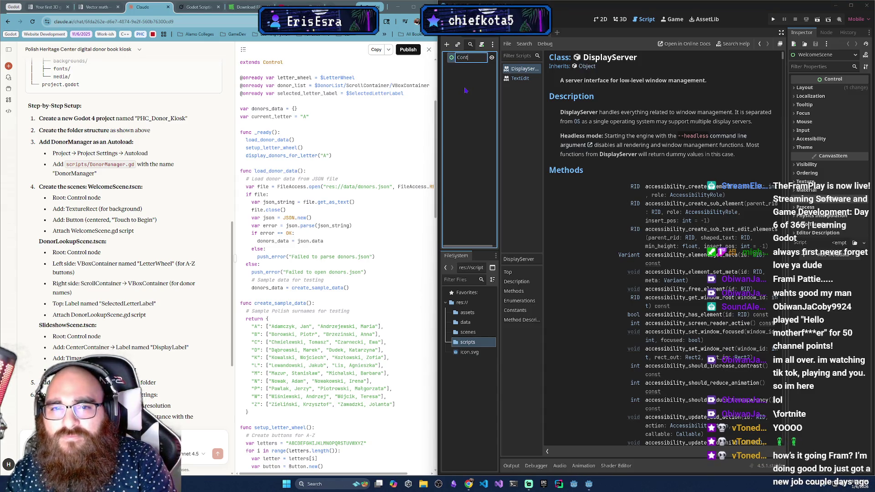
text(rol)
key(Return)
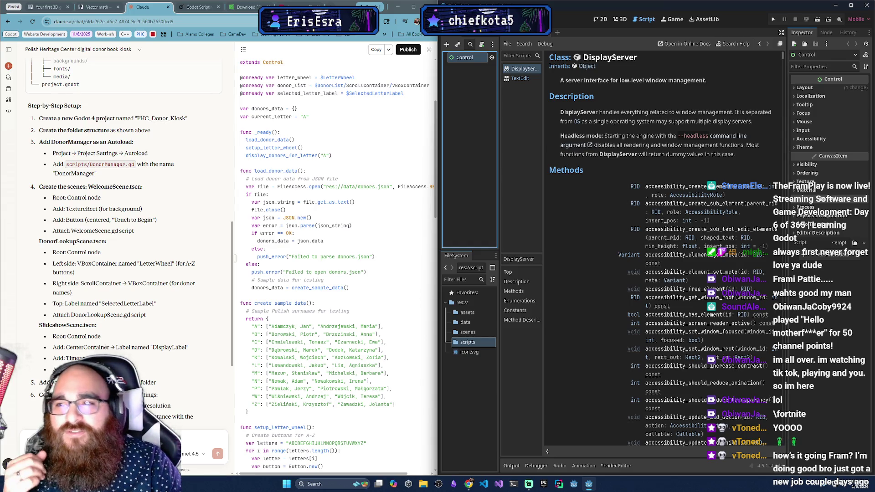
click(47, 6)
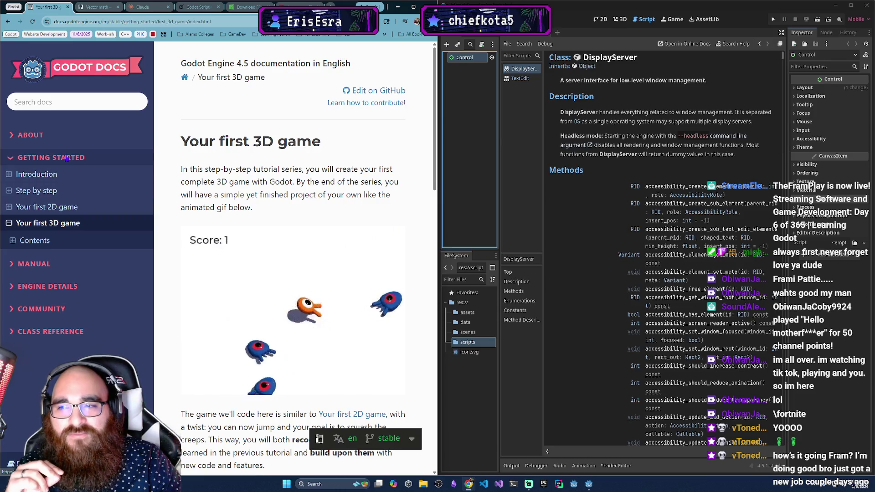
click(60, 135)
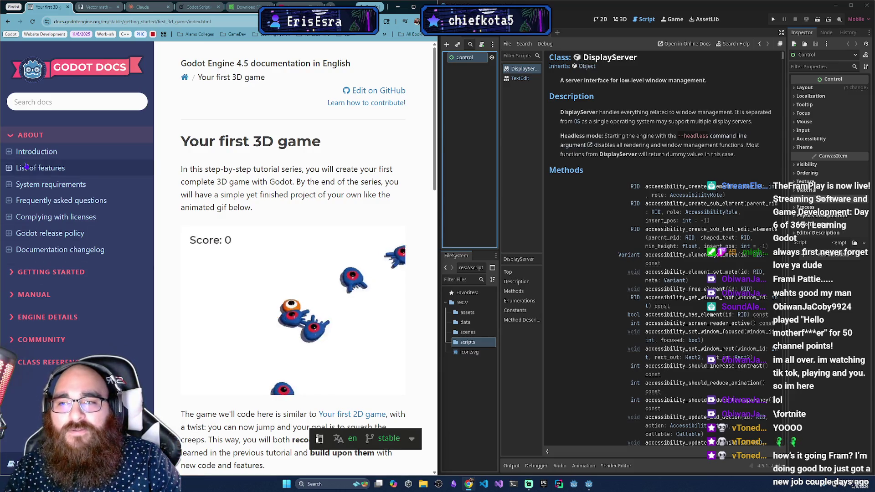
click(23, 135)
click(14, 157)
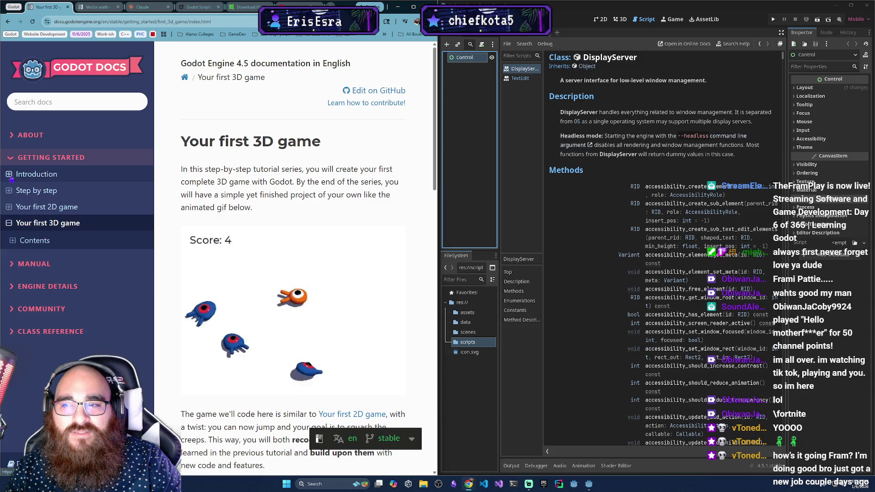
click(9, 178)
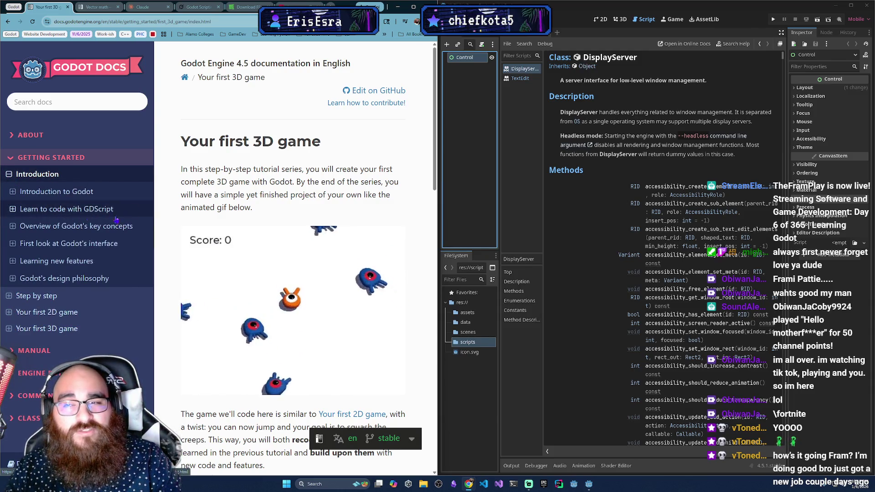
click(11, 176)
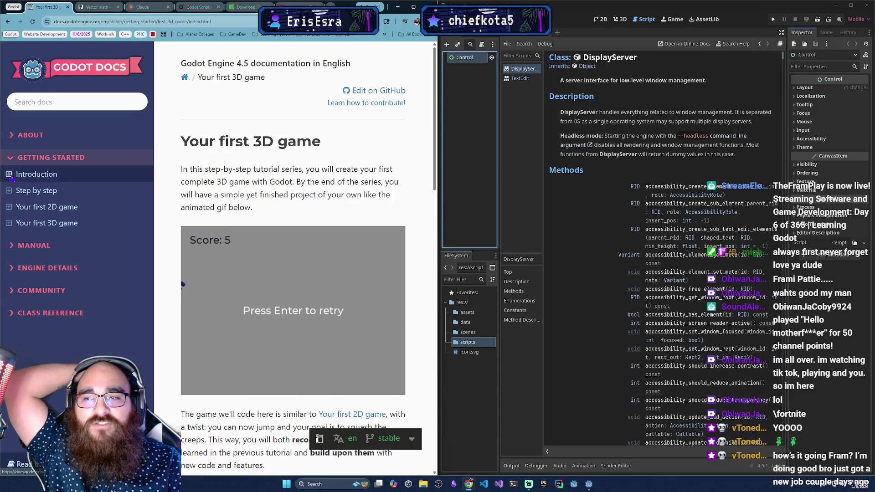
click(11, 177)
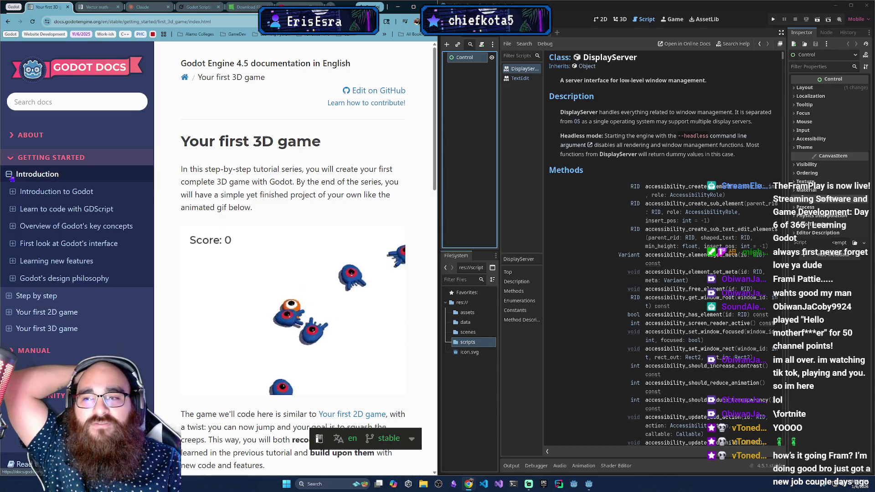
click(80, 215)
scroll(320, 343, down, 8)
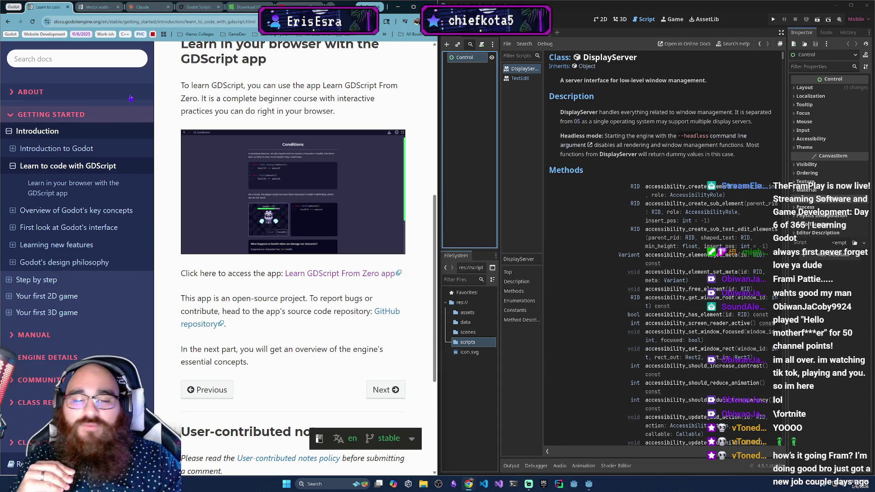
click(151, 7)
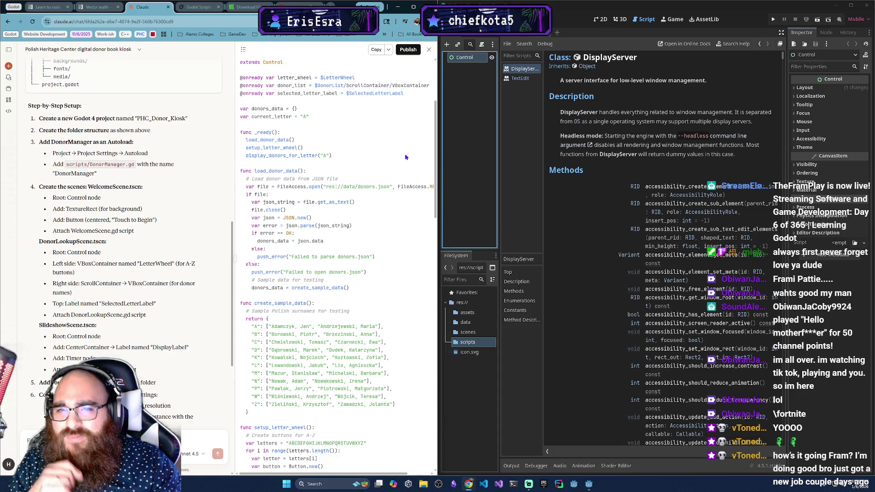
Search Google for 'underground rock bolter' and expand the AI overview.
right_click(462, 60)
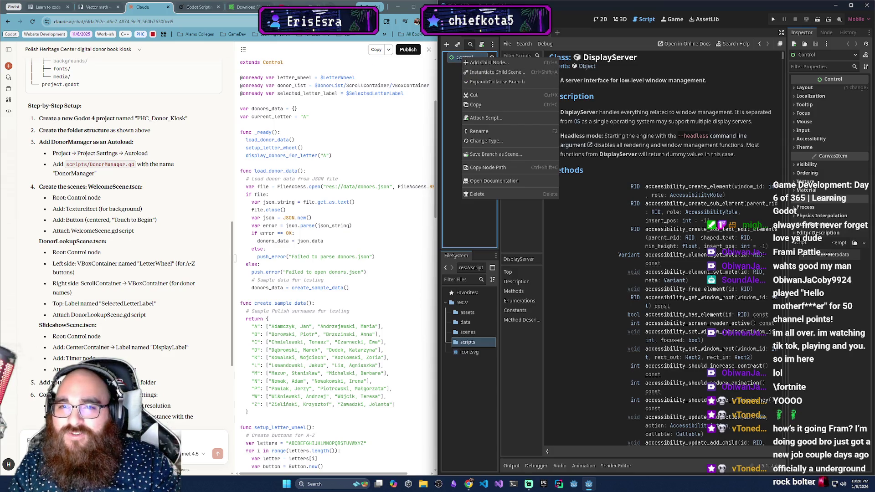
key(ctrl+t)
text(unde)
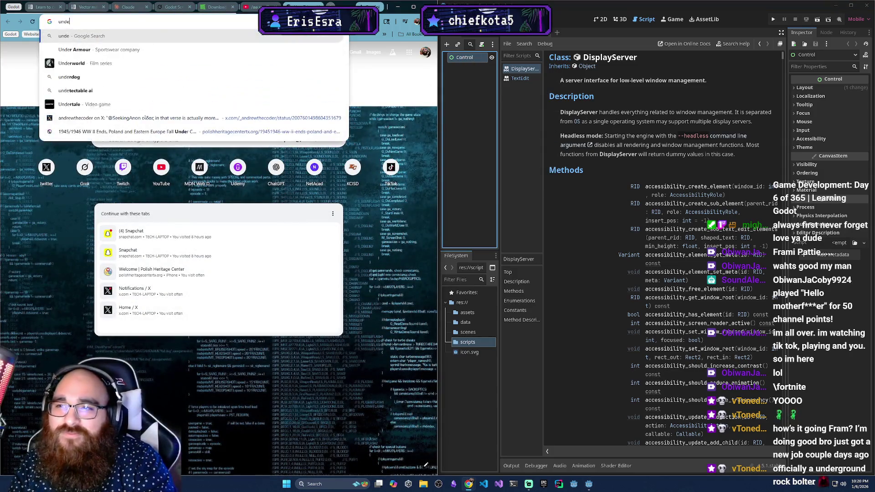
text(rground rock bol)
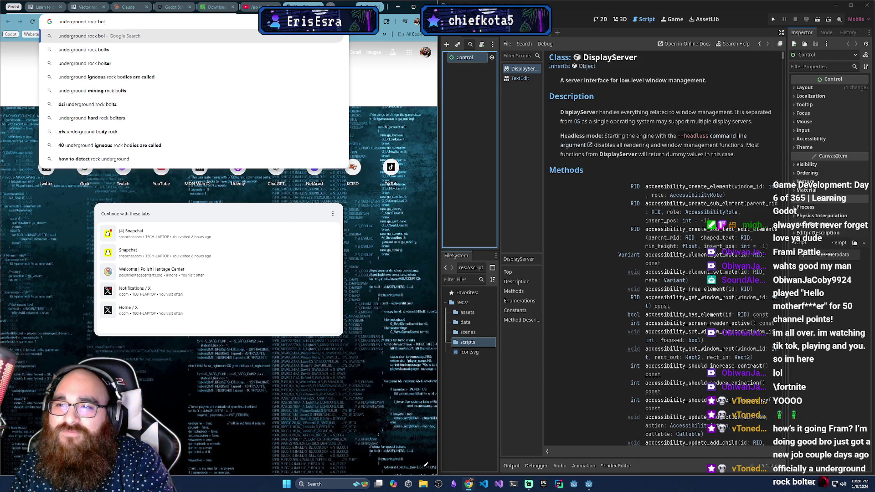
text(ter)
key(Return)
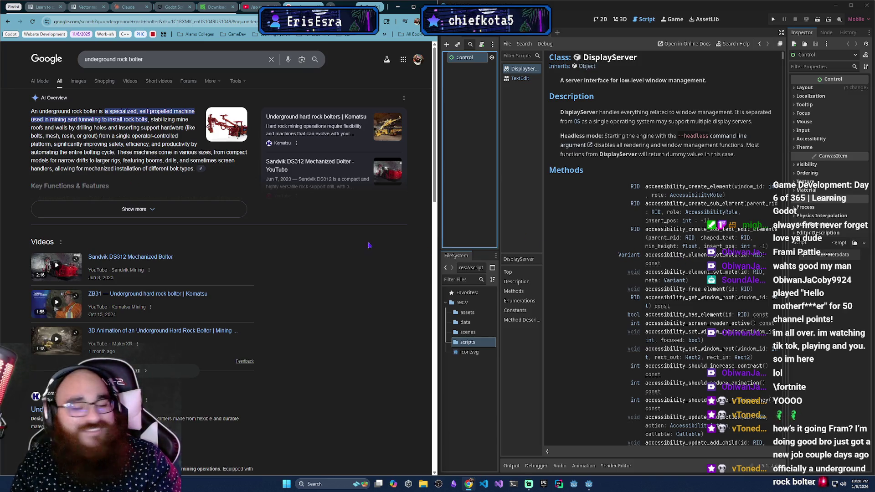
click(106, 211)
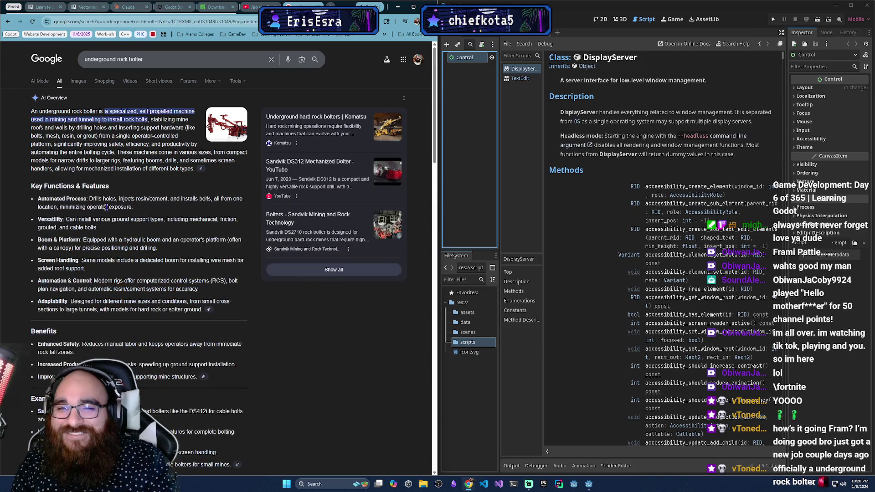
scroll(131, 238, down, 1)
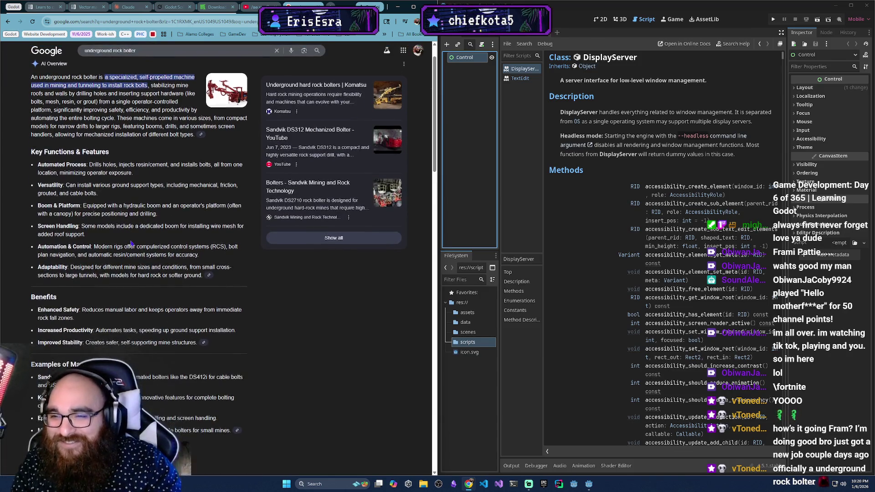
scroll(119, 205, up, 2)
Browse the image results and view a roof bolter photo full-size in a new tab.
click(85, 88)
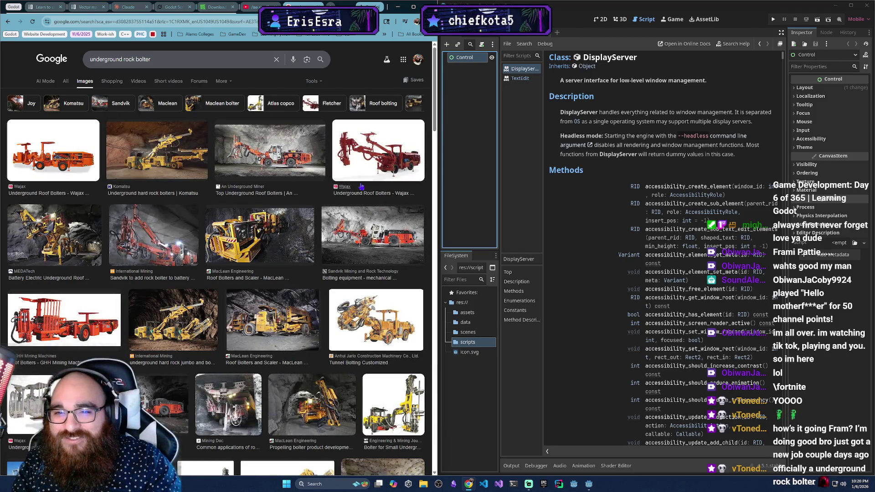
click(267, 168)
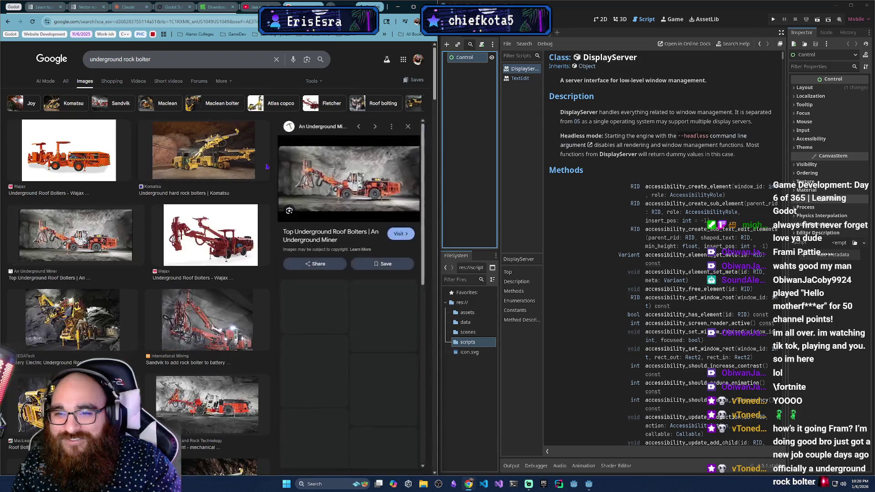
click(318, 178)
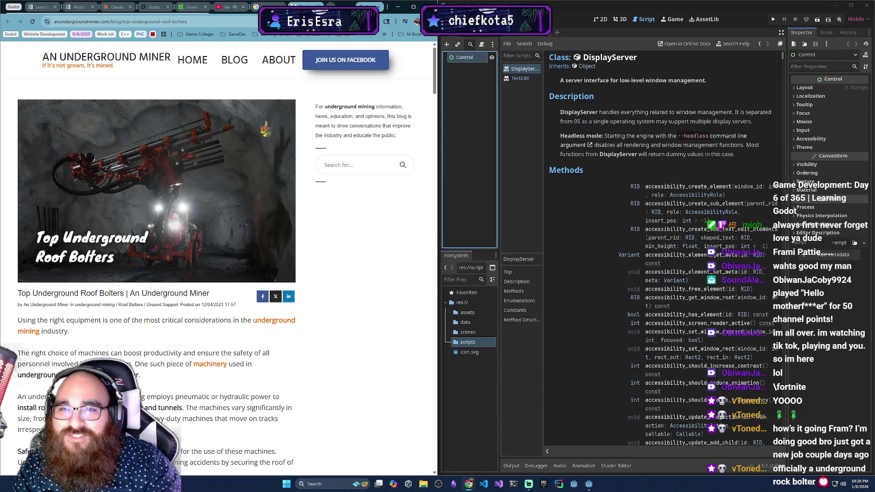
key(alt+Left)
right_click(325, 145)
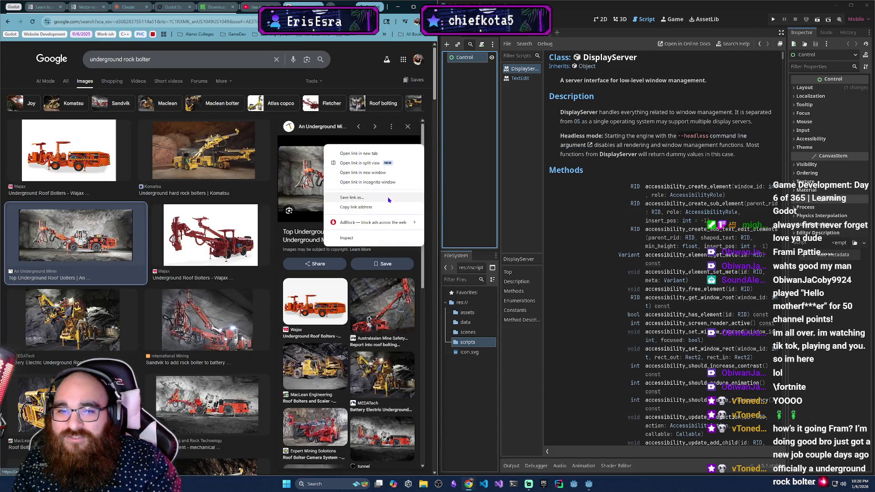
right_click(307, 178)
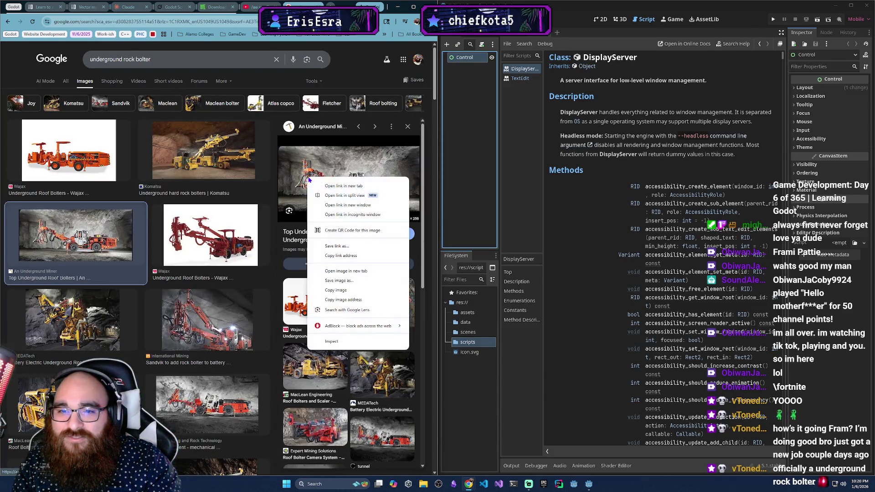
click(366, 272)
click(263, 7)
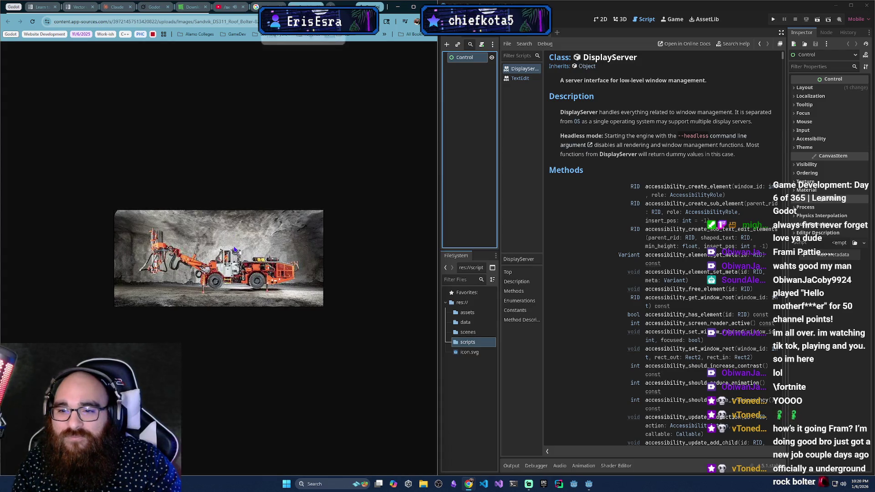
ctrl+scroll(234, 249, up, 3)
ctrl+scroll(236, 254, down, 3)
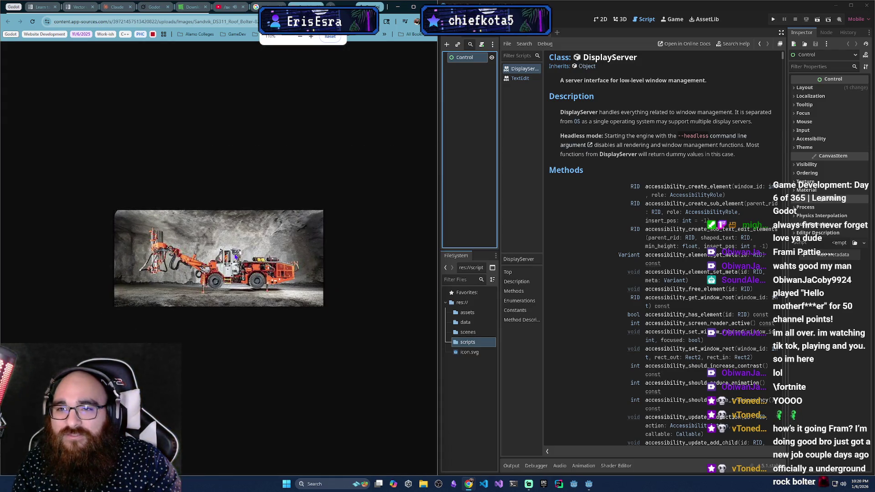
key(ctrl+w)
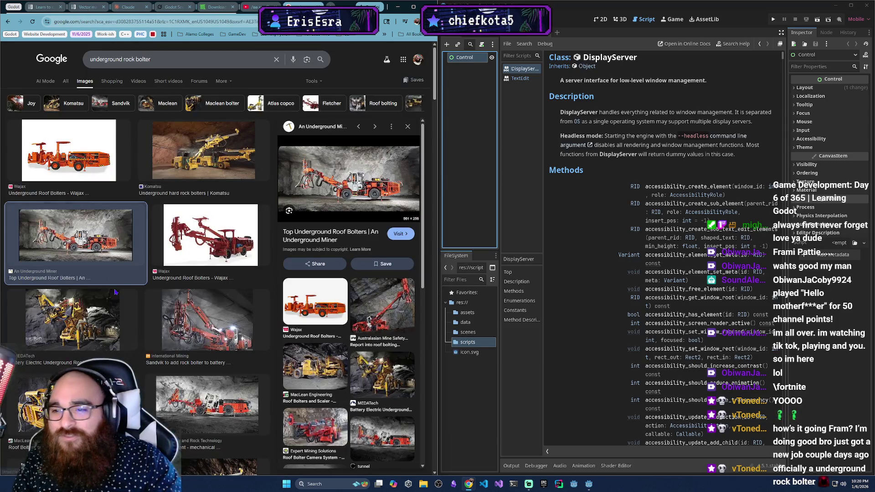
Scroll further through the image results, then close the search tab.
scroll(210, 317, down, 4)
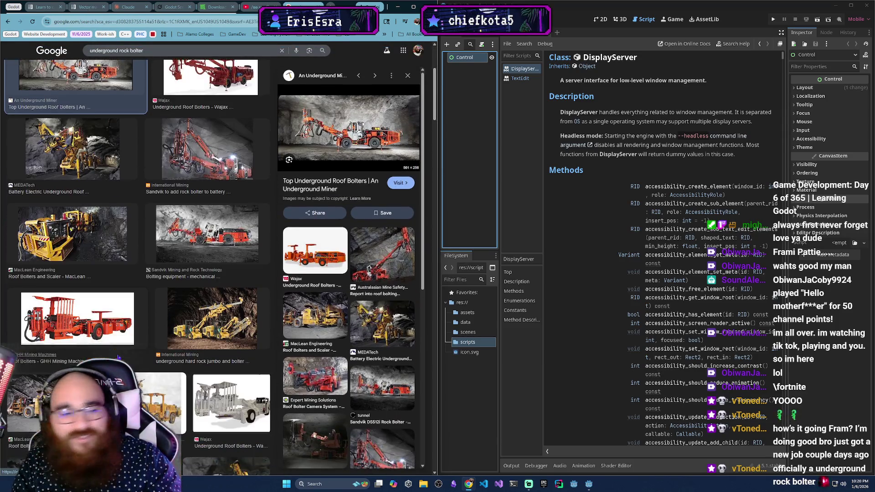
scroll(91, 352, down, 4)
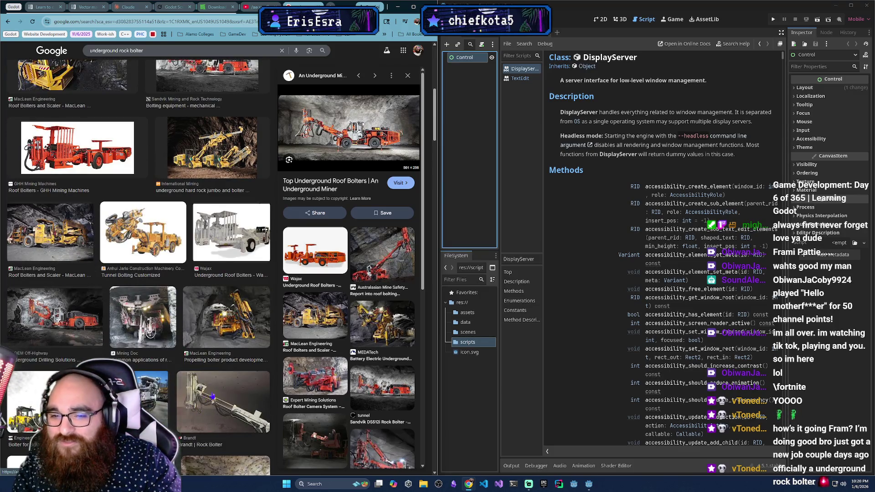
scroll(266, 356, down, 2)
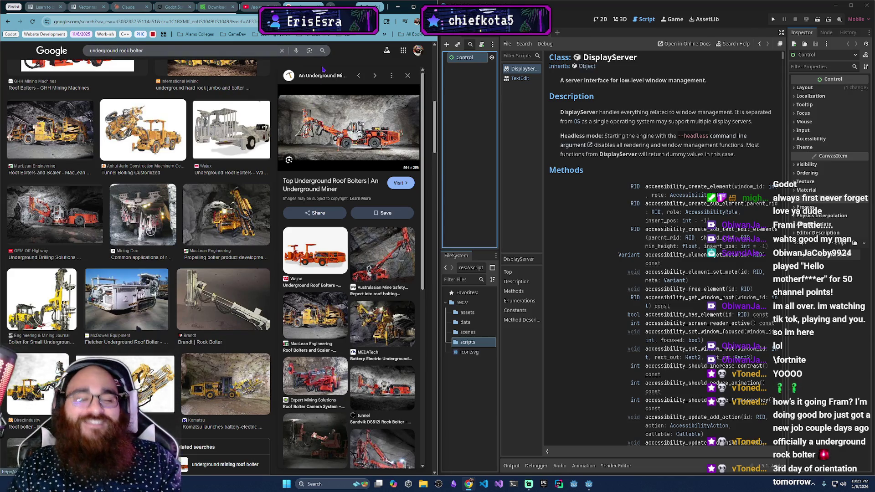
scroll(255, 151, down, 5)
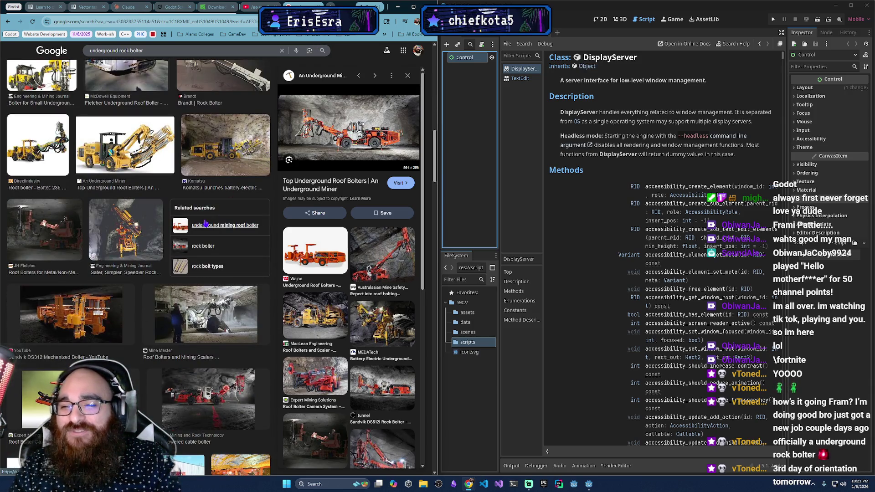
key(ctrl+w)
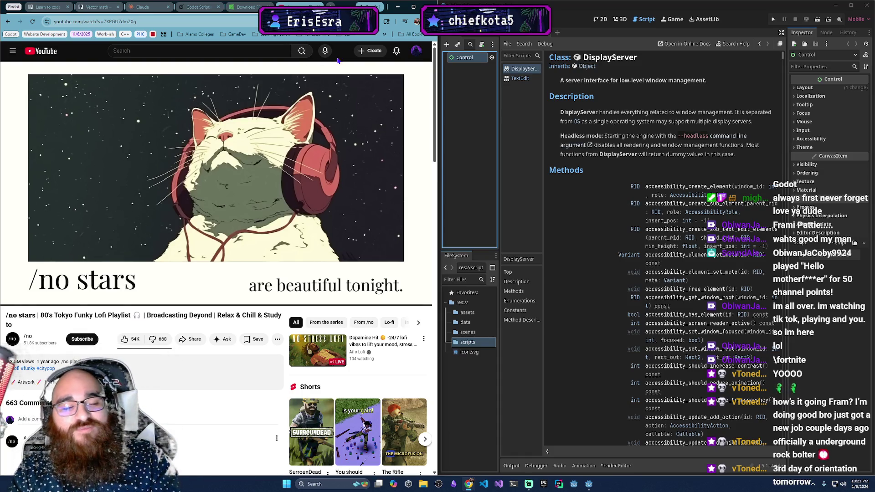
mouse_move(266, 175)
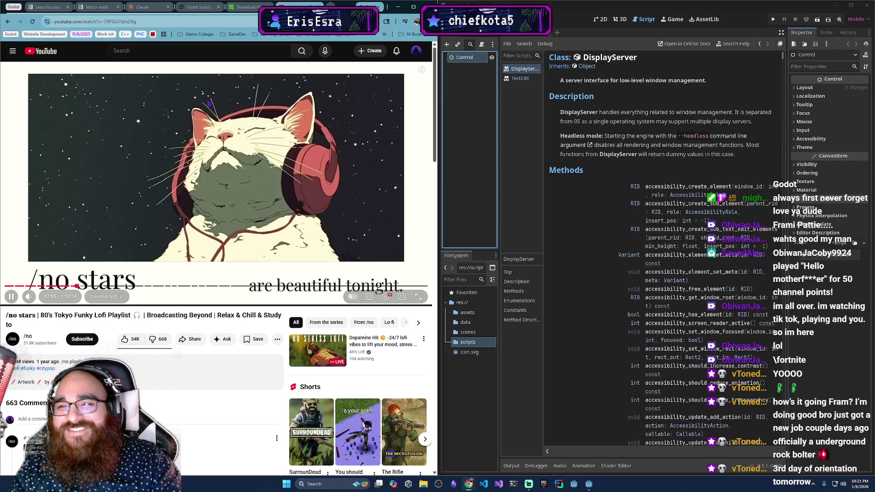
click(136, 8)
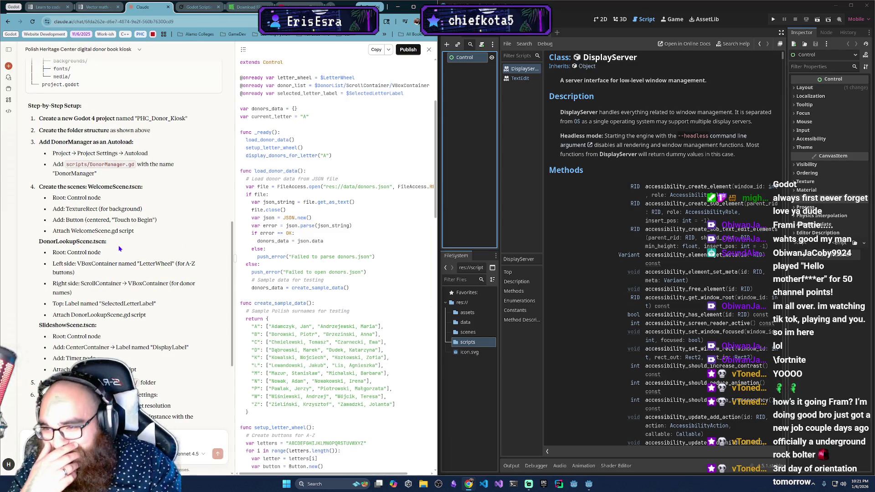
Add a TextureRect child node under the Control root.
right_click(461, 56)
click(483, 60)
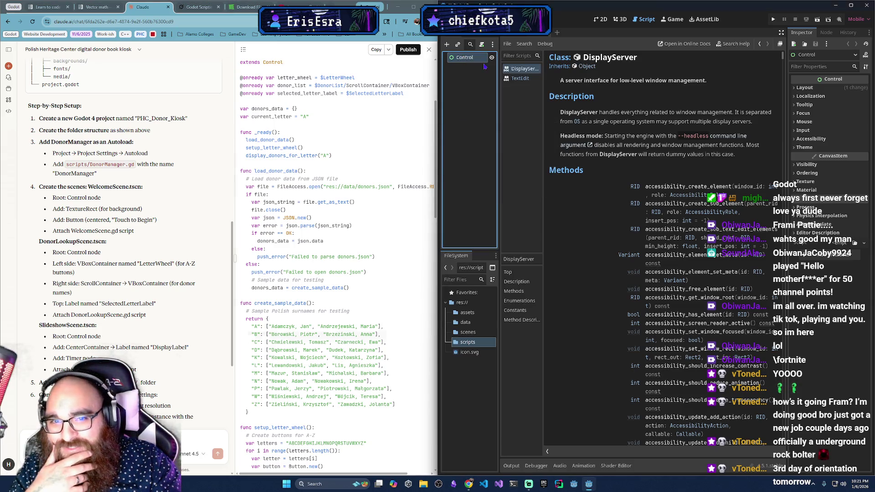
text(Texture)
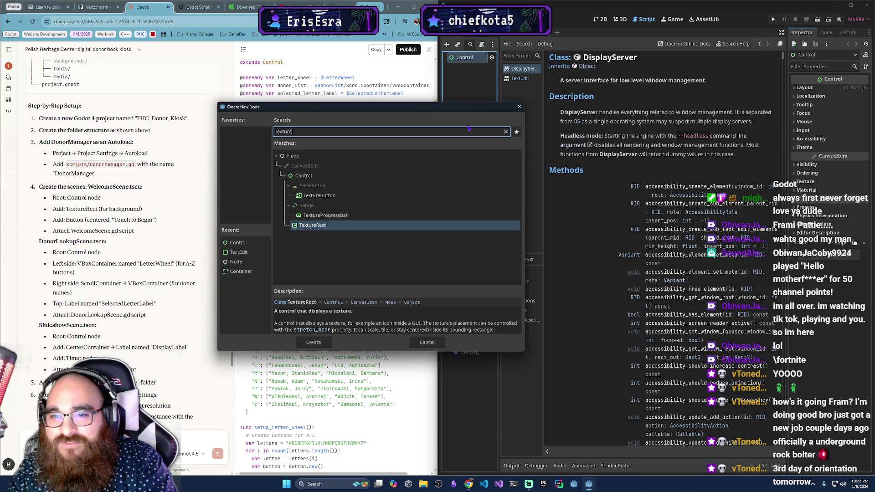
key(Return)
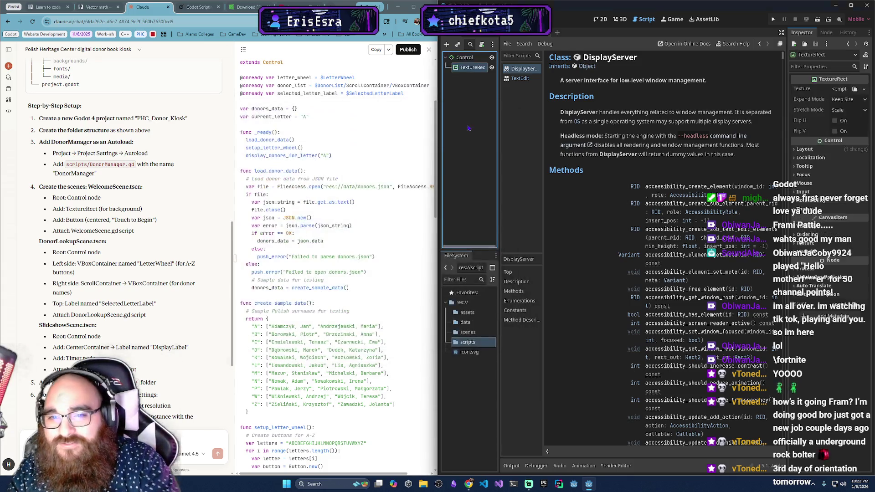
click(465, 57)
Add a Button child node under the Control root.
right_click(465, 57)
click(481, 63)
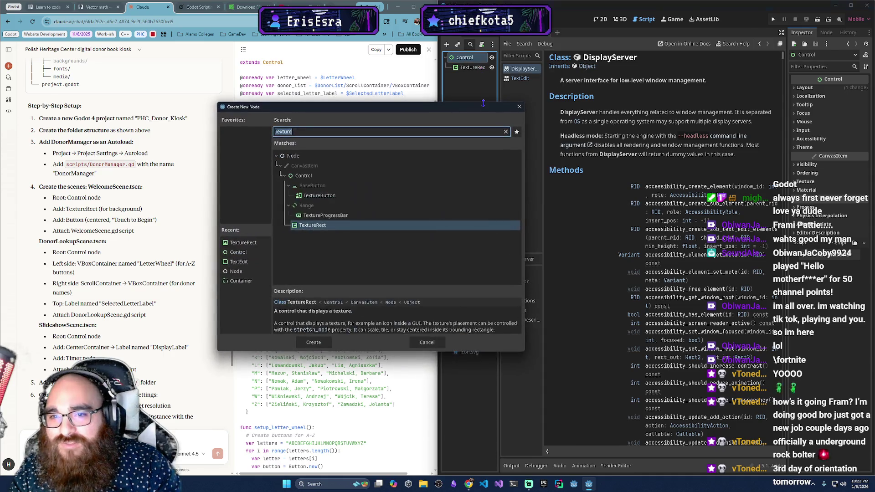
text(But)
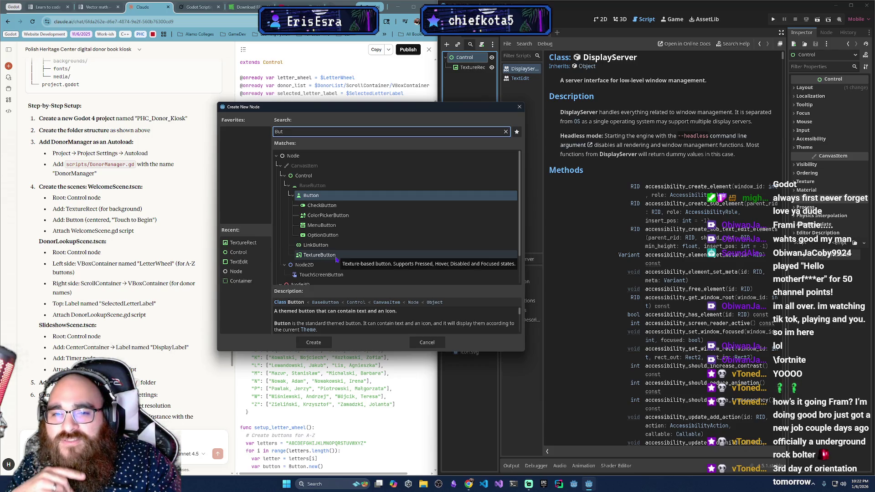
click(358, 197)
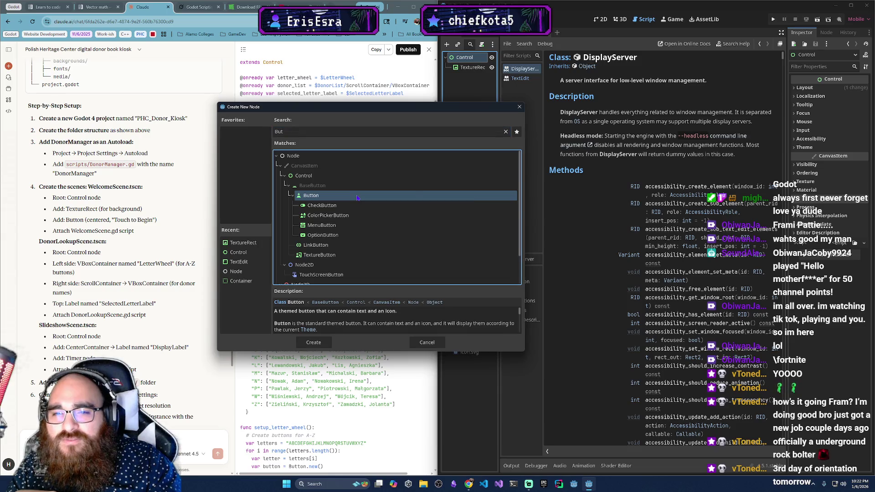
double_click(317, 198)
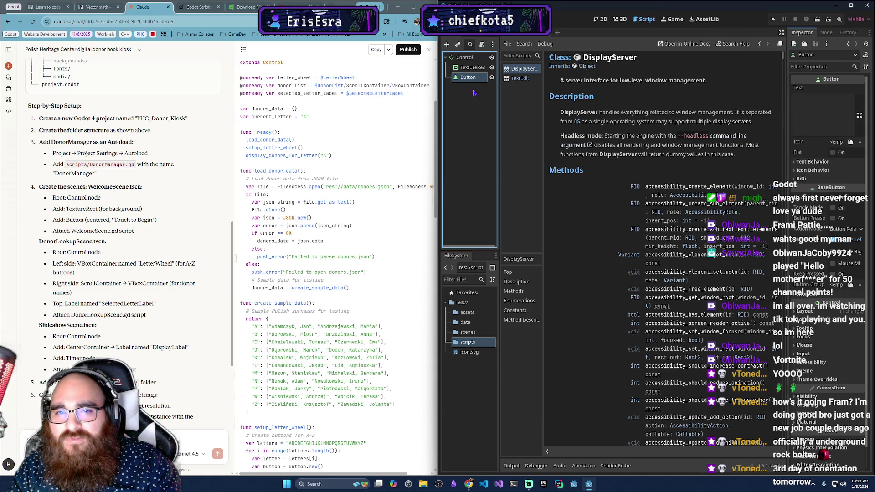
click(465, 59)
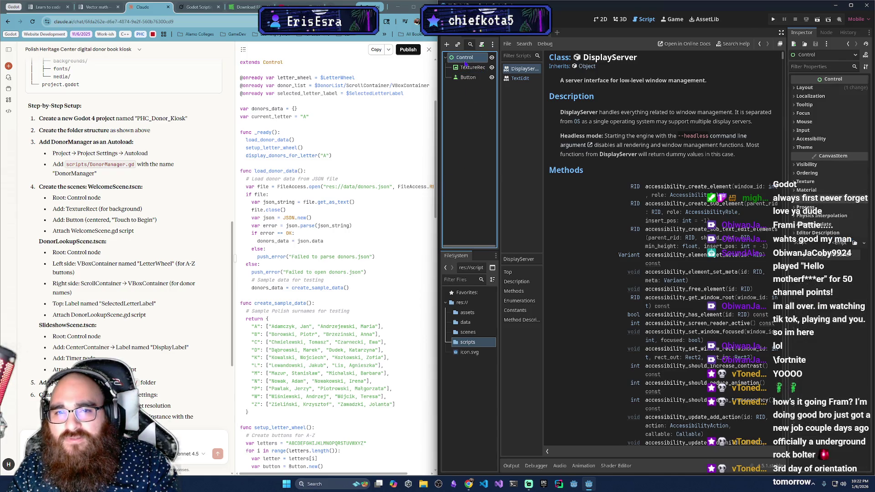
click(482, 44)
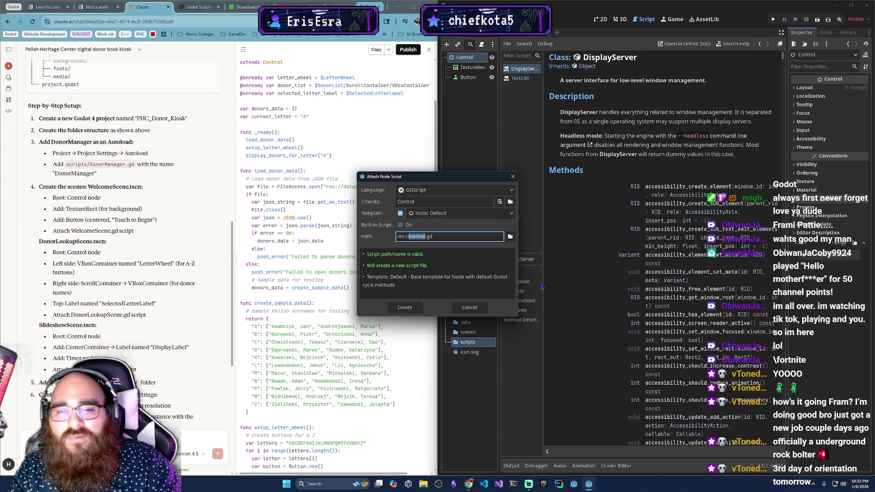
Rename the Control root to WelcomeScene and attach a new res://welcome_scene.gd script.
click(470, 307)
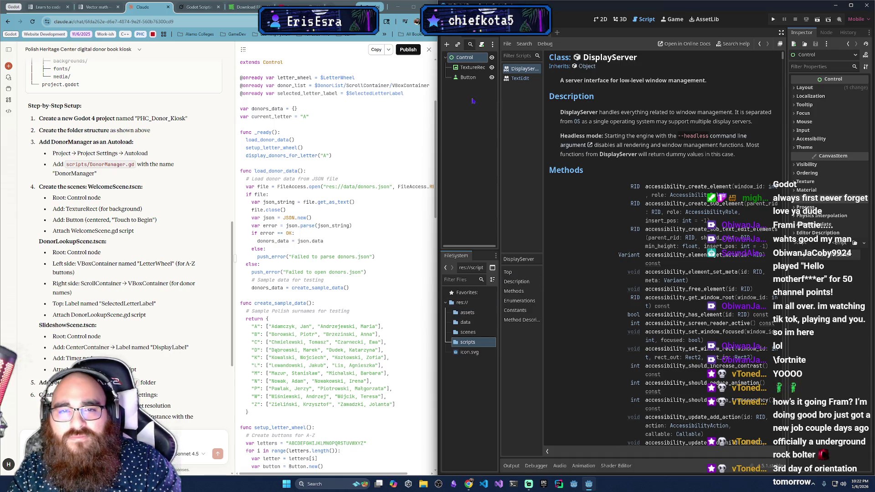
double_click(465, 58)
text(WelcomeScene)
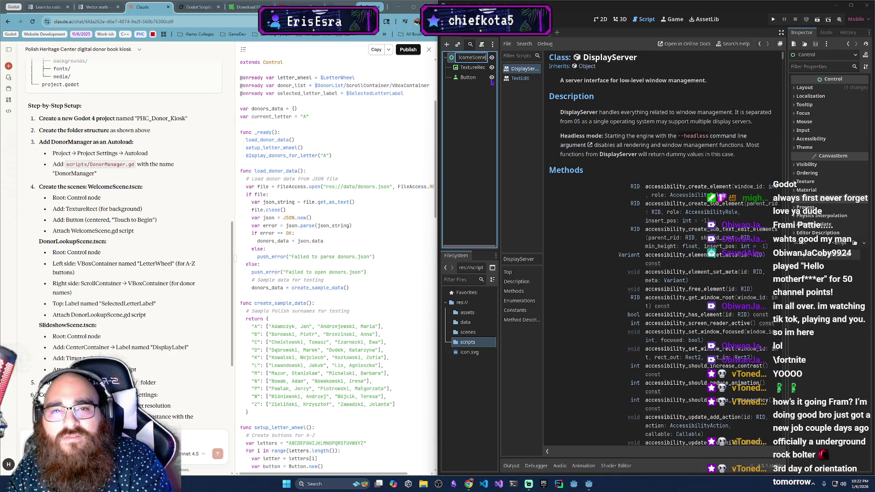
key(Return)
click(482, 44)
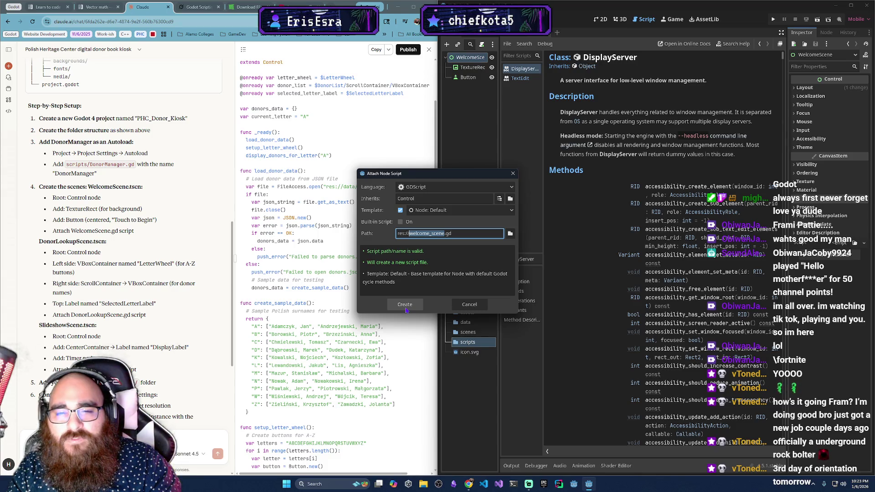
click(406, 309)
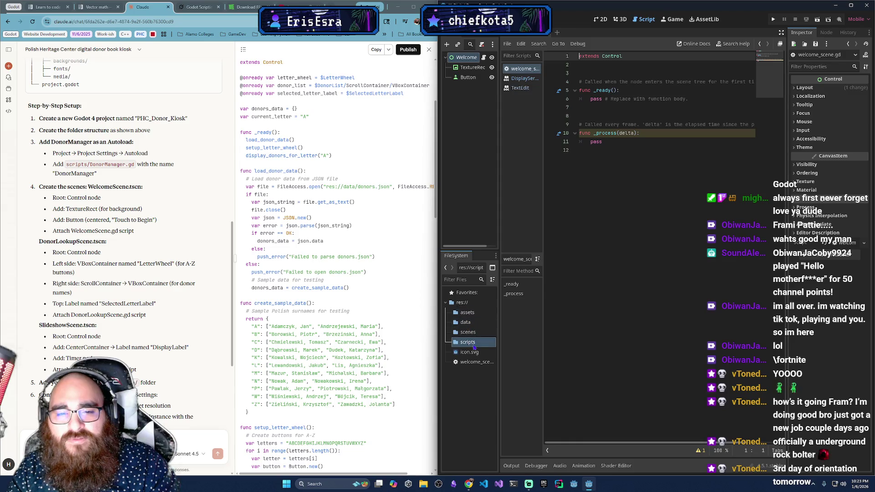
Move welcome_scene.gd into scripts and save the scene as welcome_scene.tscn in the scenes folder.
drag(475, 363, 470, 343)
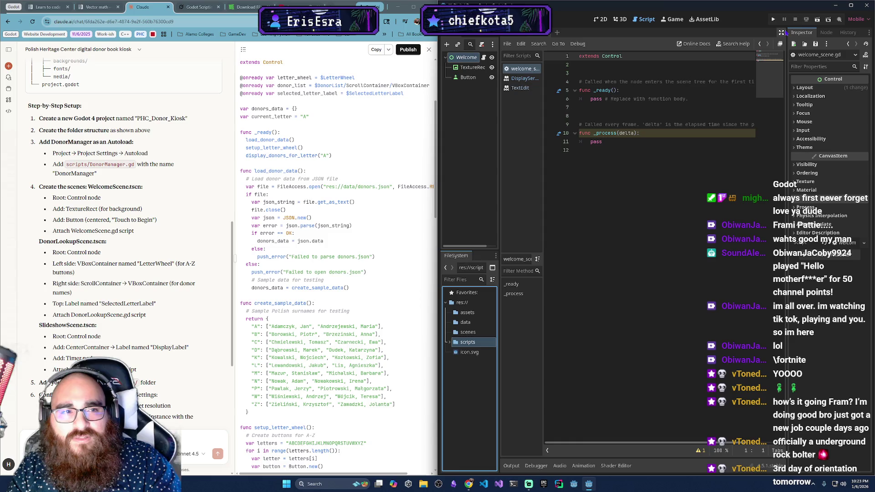
key(ctrl+s)
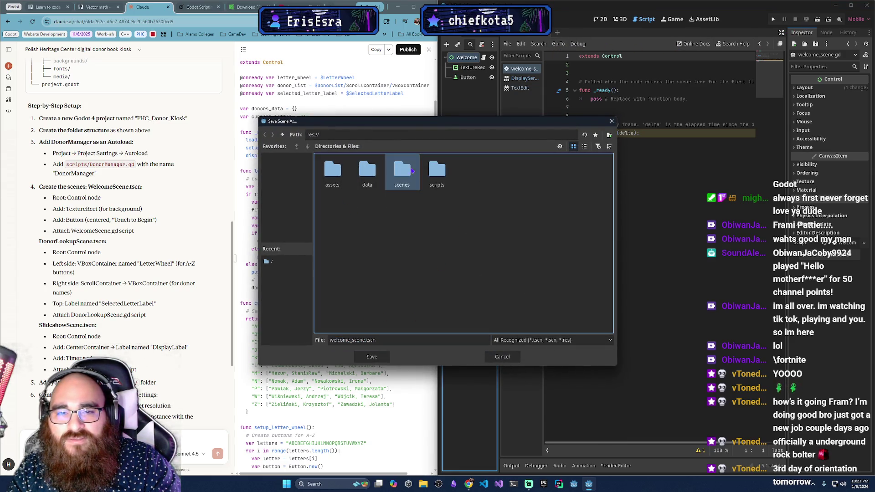
double_click(402, 172)
click(367, 358)
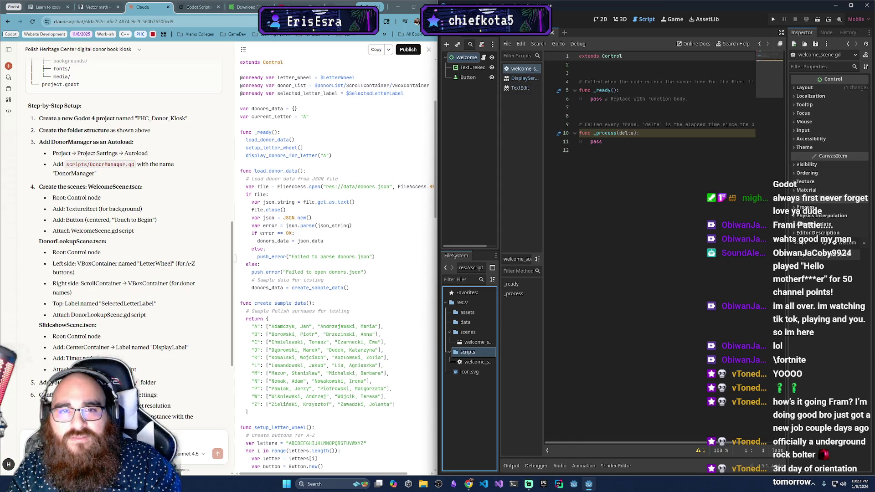
right_click(467, 57)
click(478, 121)
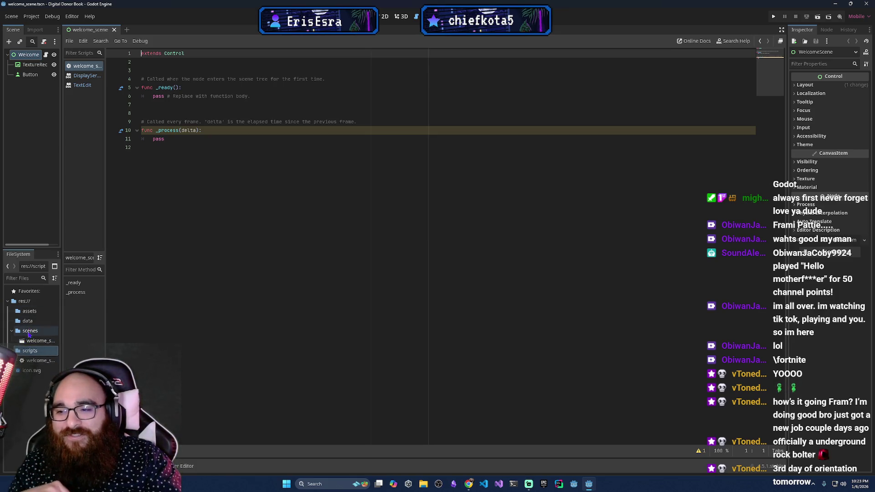
Change the Windows display scale from 100% to 125%, keeping the resolution, then minimize Settings.
mouse_move(310, 16)
mouse_down()
mouse_move(819, 168)
mouse_move(873, 173)
mouse_up()
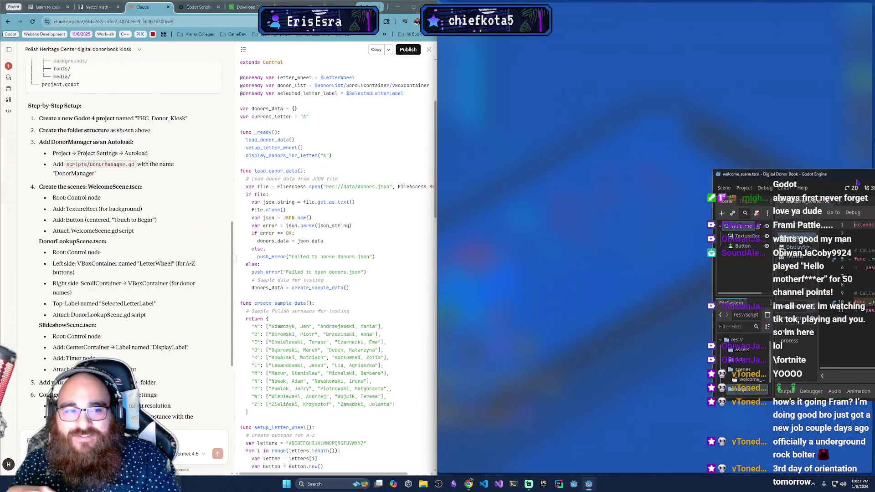
scroll(163, 337, down, 1)
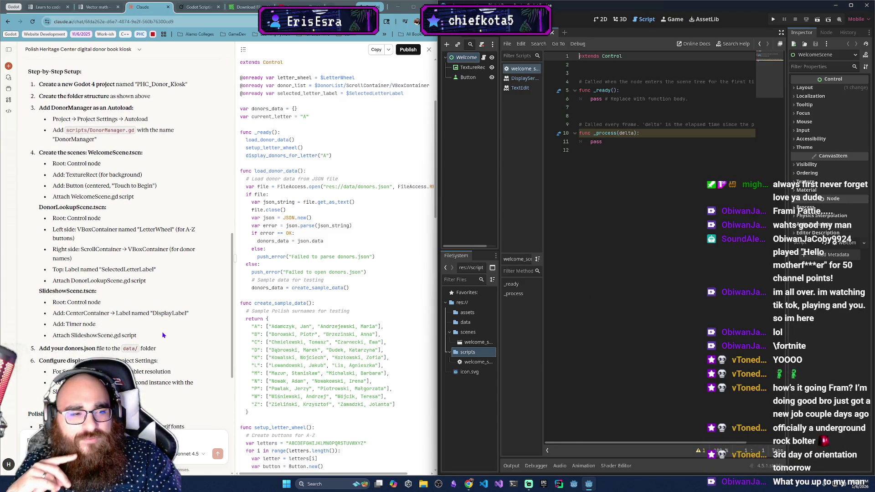
scroll(163, 336, down, 1)
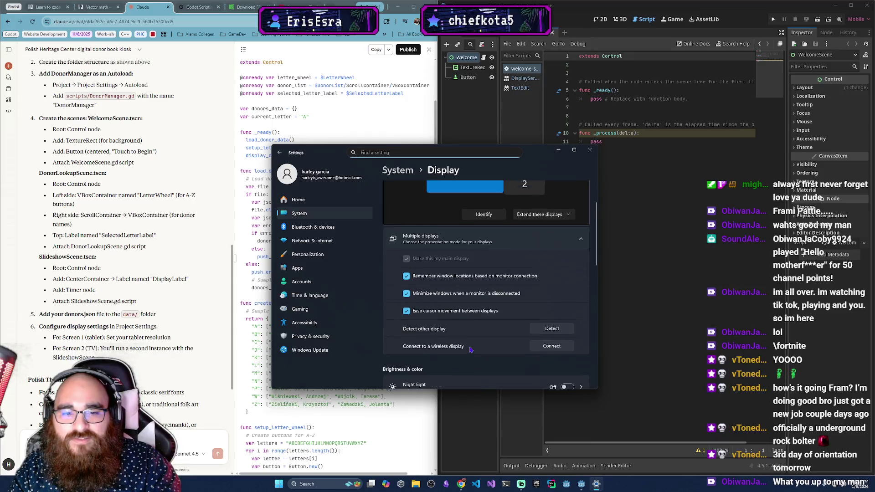
scroll(490, 360, down, 5)
scroll(489, 360, down, 2)
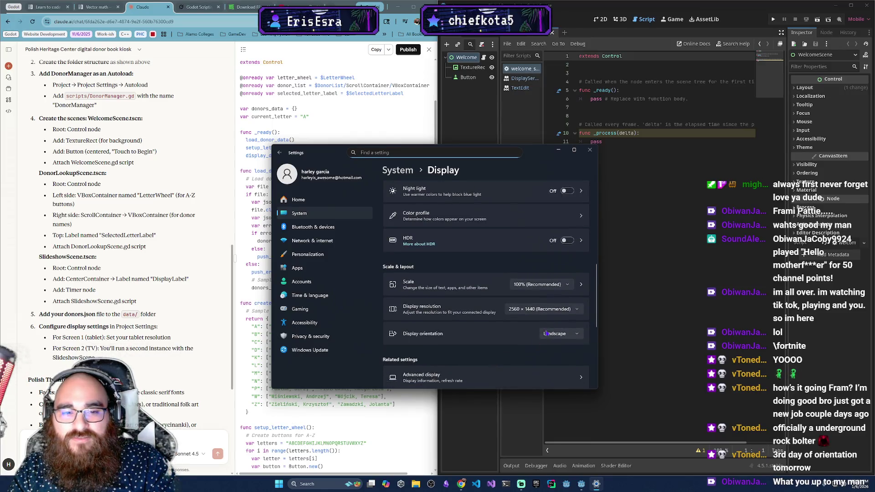
click(569, 313)
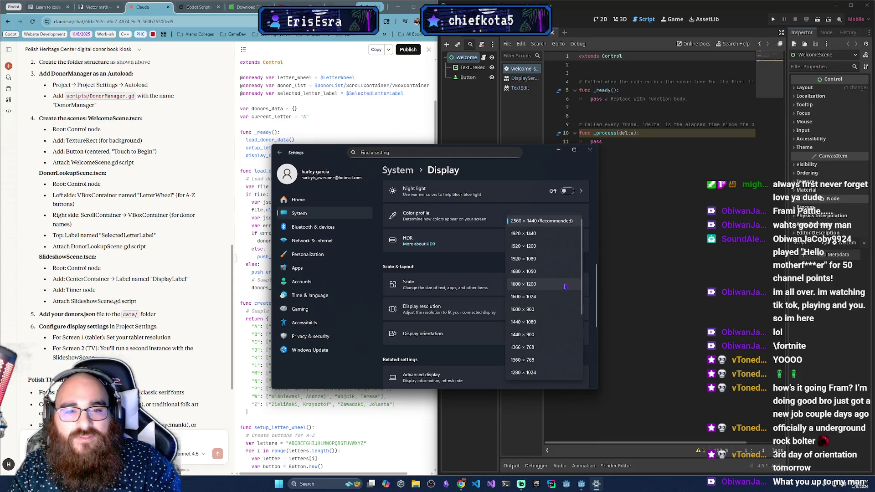
click(532, 212)
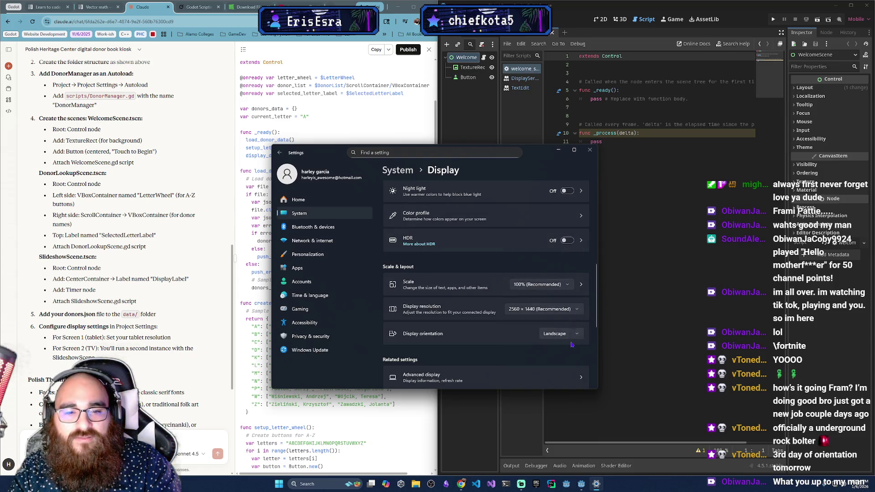
click(557, 285)
click(554, 301)
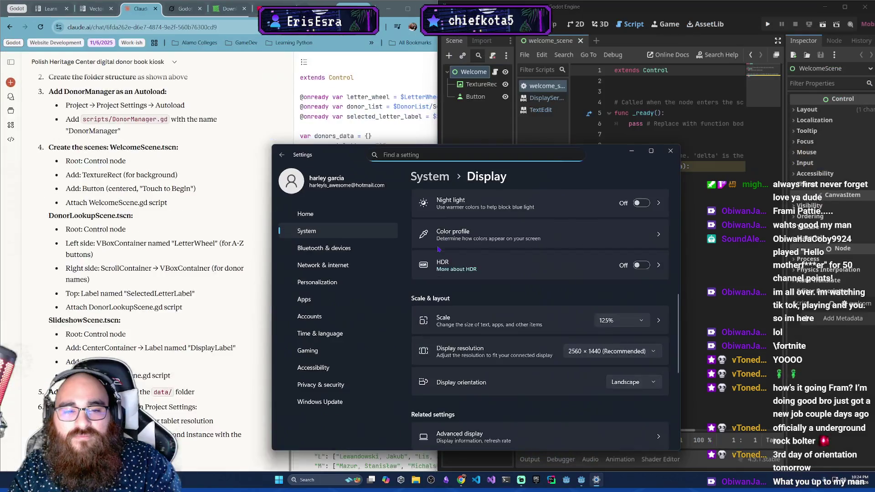
click(631, 150)
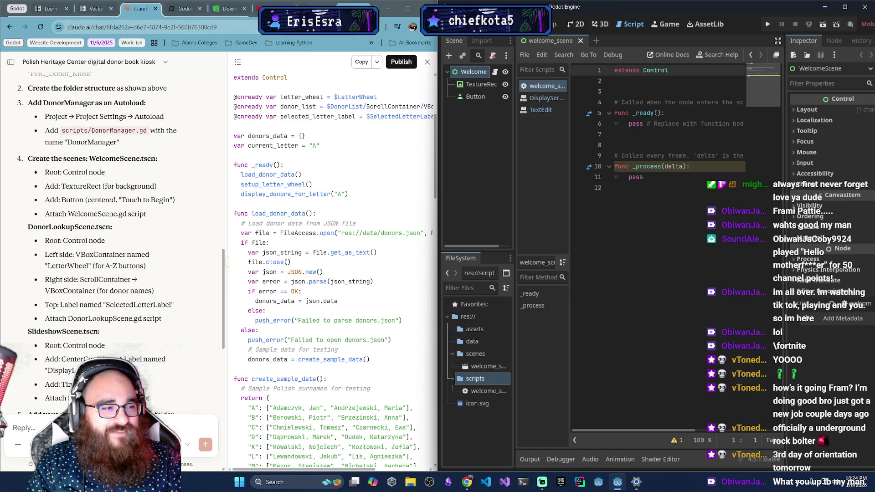
Focus the browser, widen the Godot window and code panel, and close the code artifact.
key(alt+Tab)
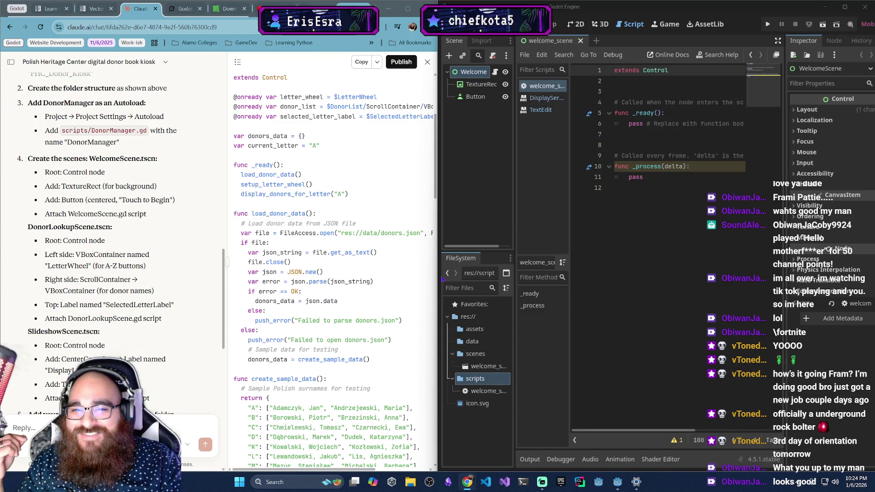
drag(440, 280, 406, 280)
drag(210, 260, 172, 270)
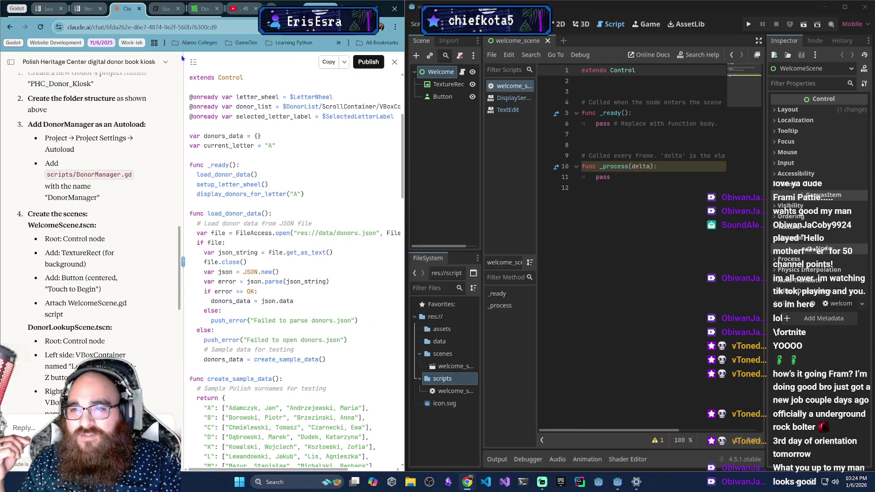
click(194, 66)
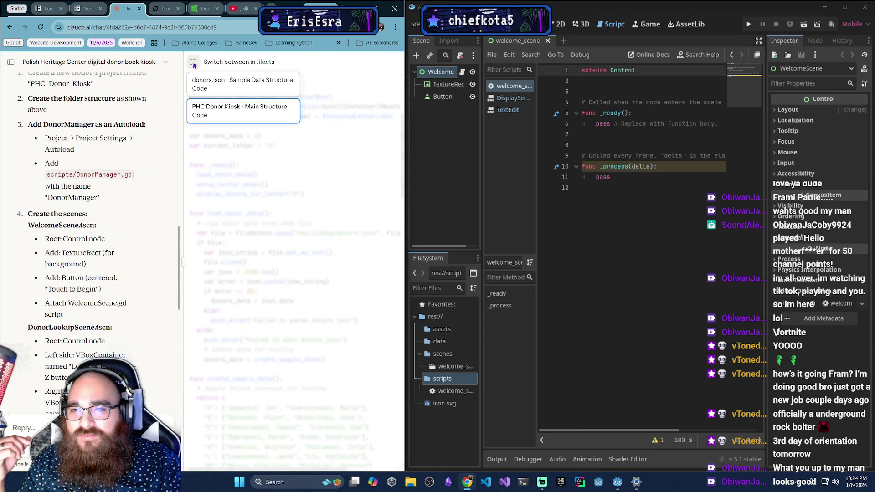
click(194, 63)
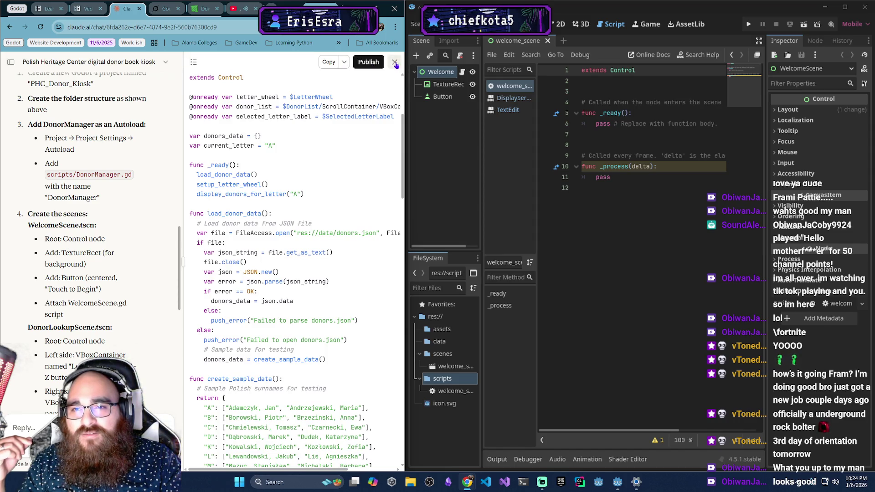
click(394, 61)
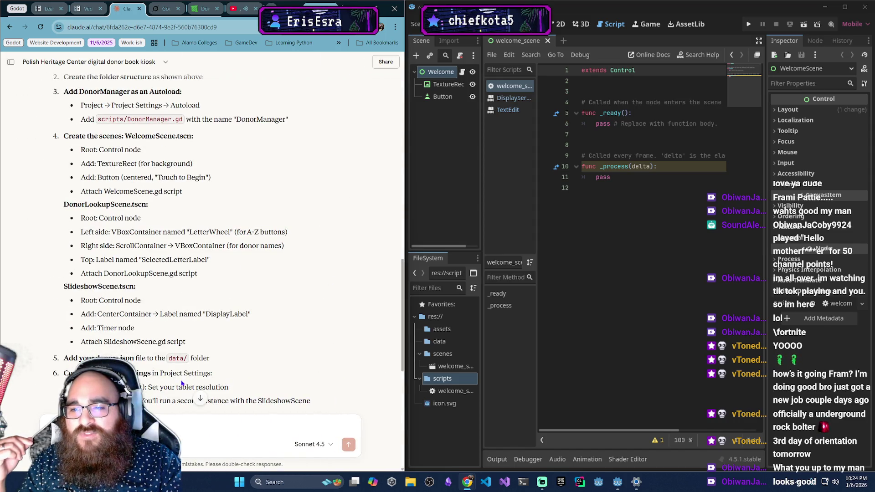
Return to the Polish Heritage Center chat and open the donors.json artifact's export menu.
scroll(167, 299, down, 2)
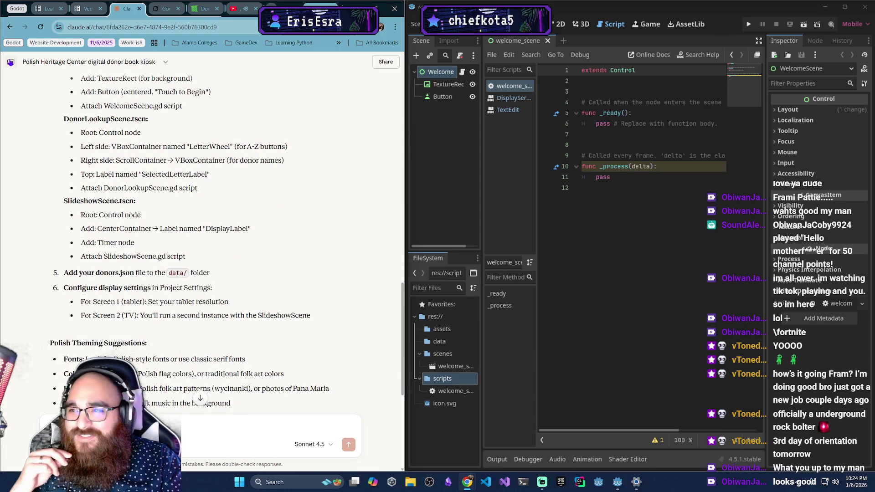
mouse_move(11, 62)
click(56, 129)
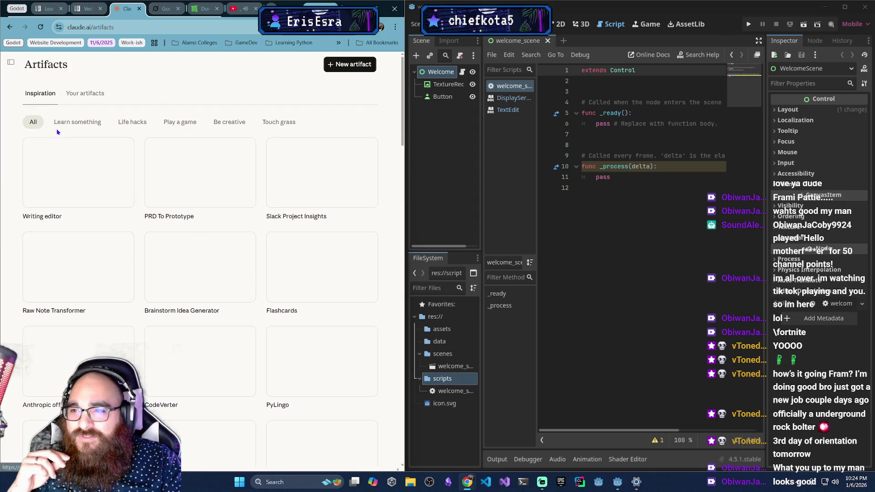
click(9, 28)
scroll(222, 304, down, 10)
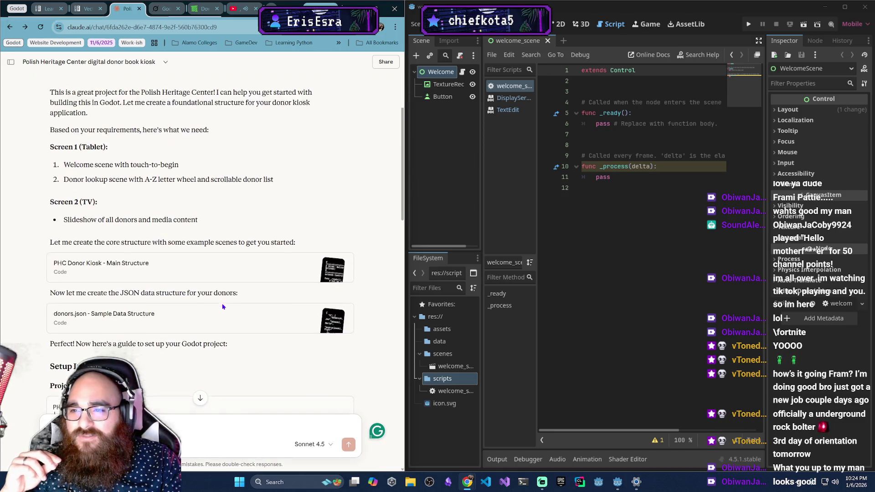
scroll(223, 318, down, 2)
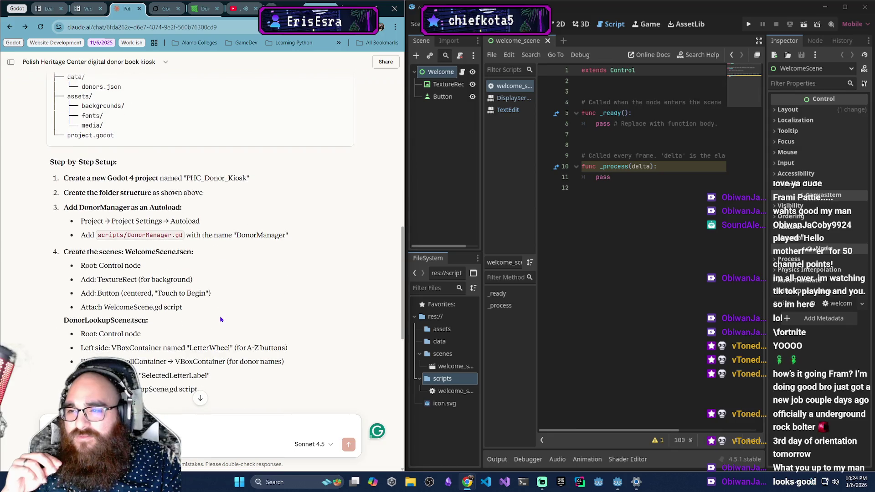
scroll(222, 319, down, 3)
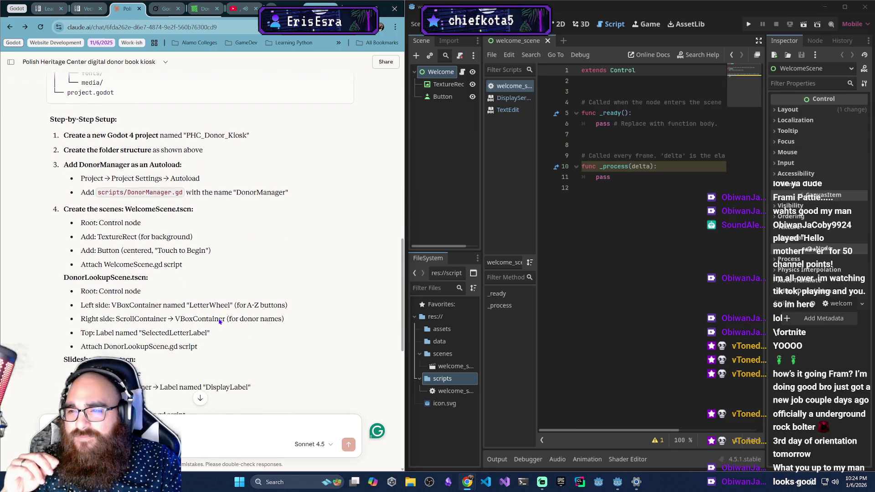
drag(403, 328, 405, 187)
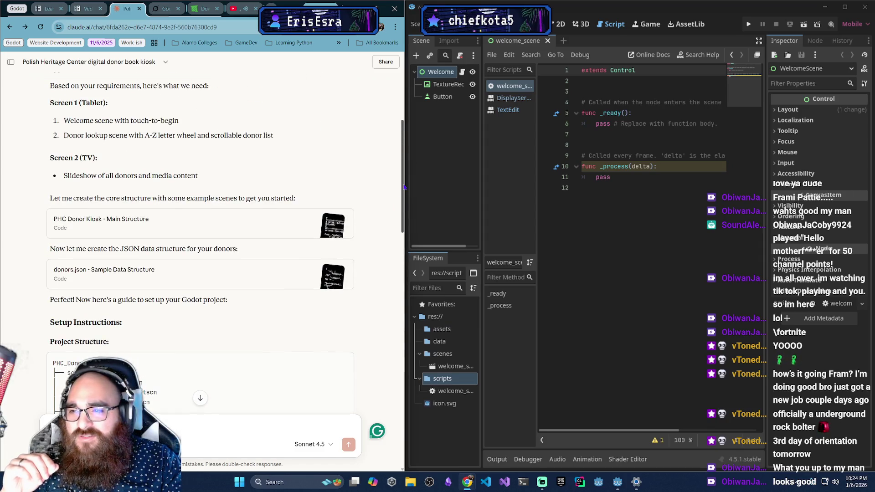
scroll(88, 261, down, 1)
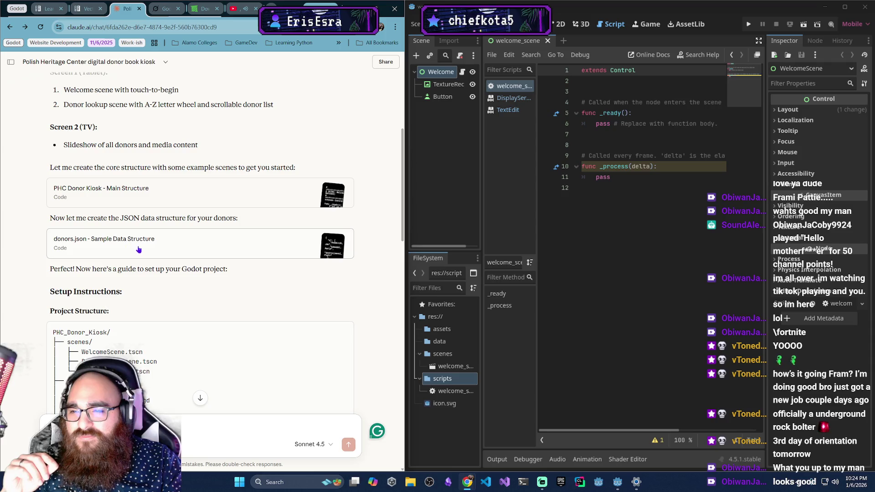
click(165, 250)
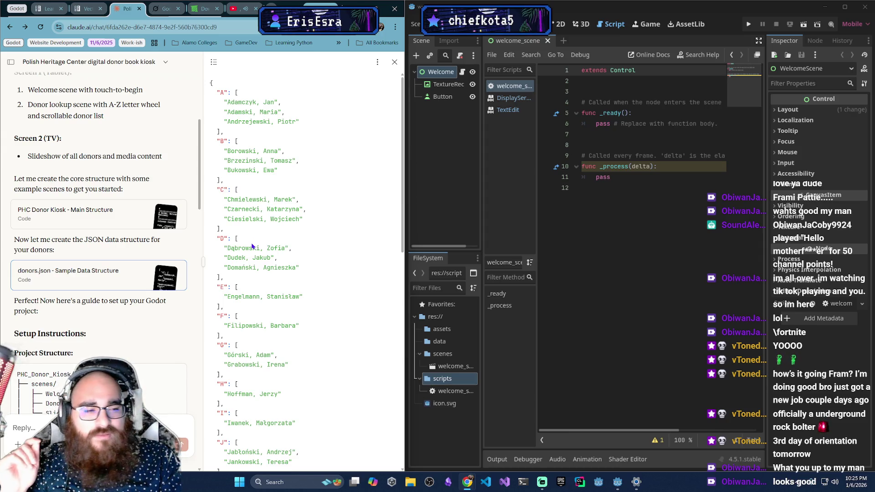
click(377, 64)
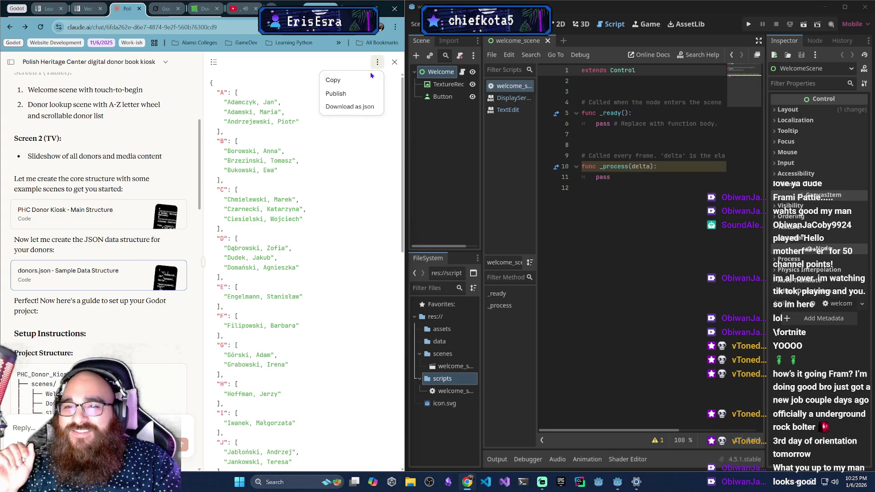
Download the donor data as a json file and close the VS Code window it opens.
click(347, 108)
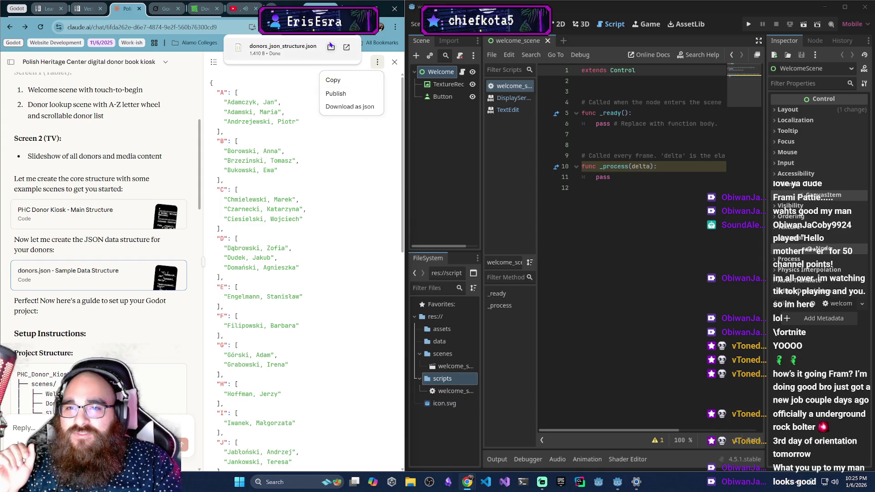
click(330, 49)
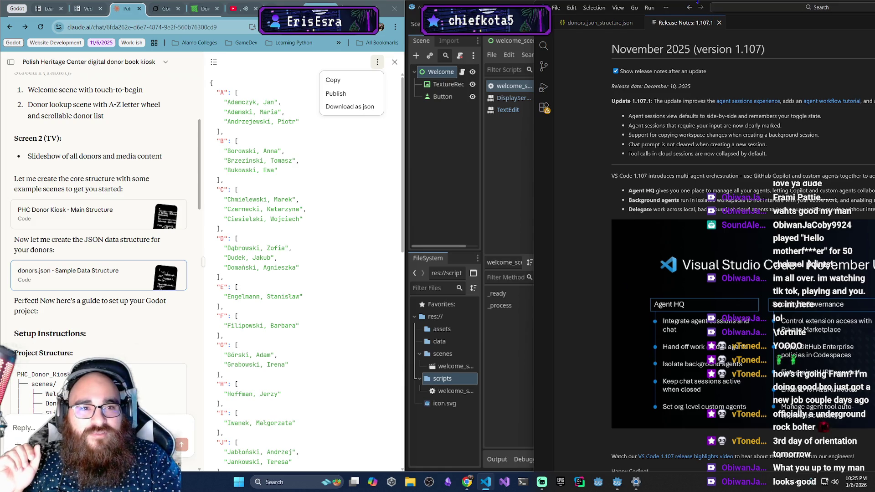
drag(678, 8, 524, 103)
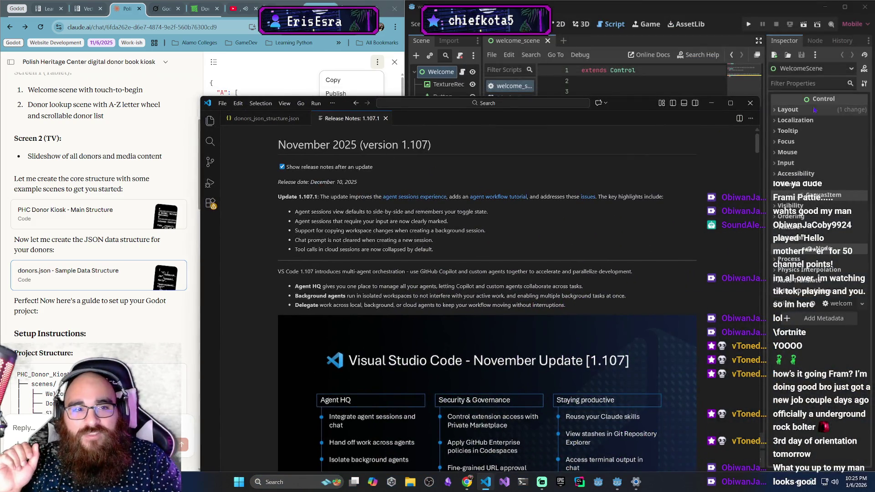
click(751, 103)
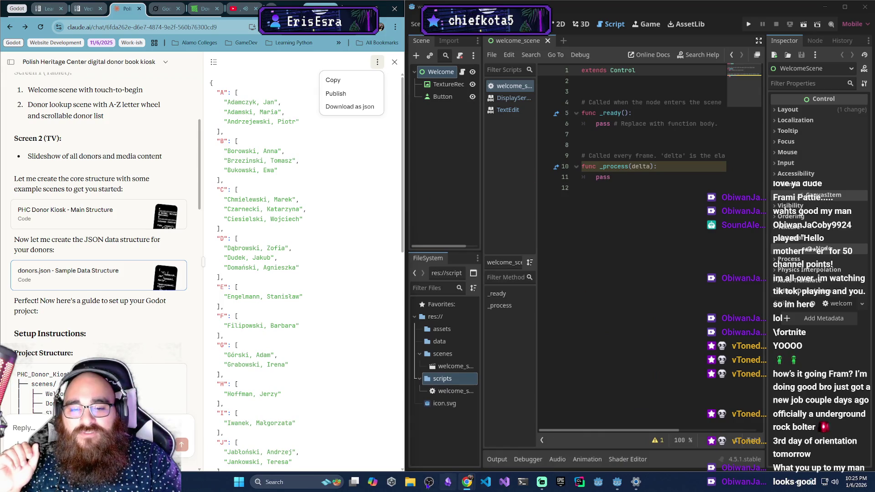
Open Downloads in File Explorer and drag donors_json_structure.json toward the project's data folder.
click(410, 482)
click(348, 268)
drag(502, 142, 214, 148)
mouse_move(155, 225)
mouse_down()
mouse_move(220, 241)
mouse_move(449, 339)
mouse_move(441, 342)
mouse_up()
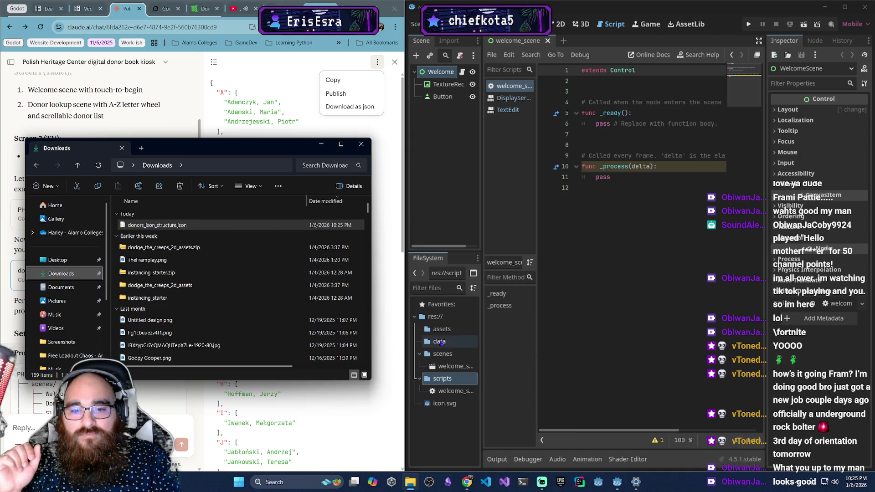
Drop the JSON file into the data folder and select it in Godot's FileSystem.
click(361, 144)
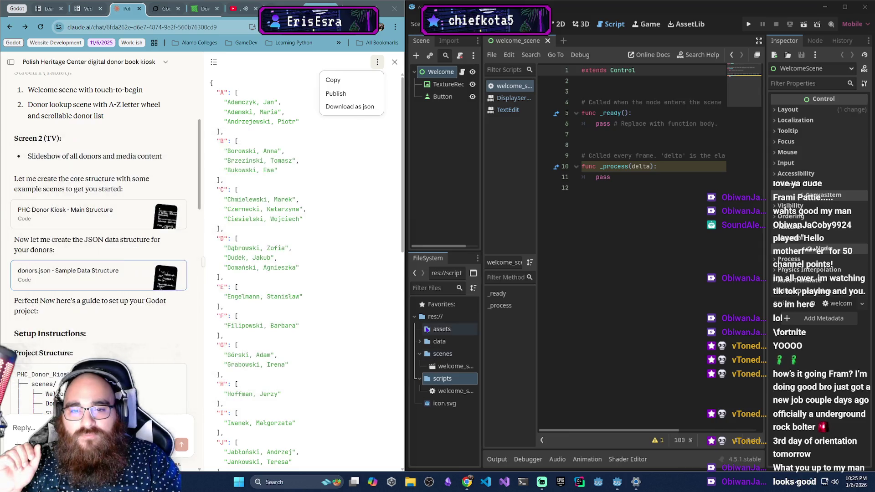
click(420, 341)
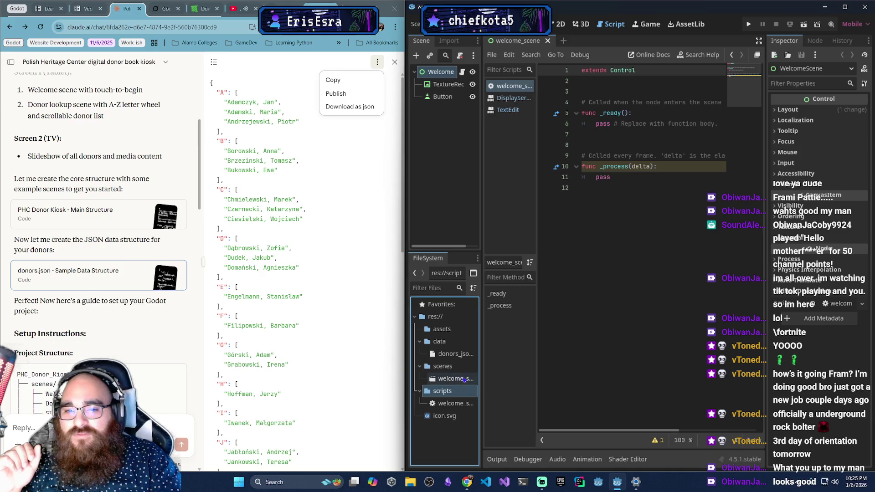
click(456, 354)
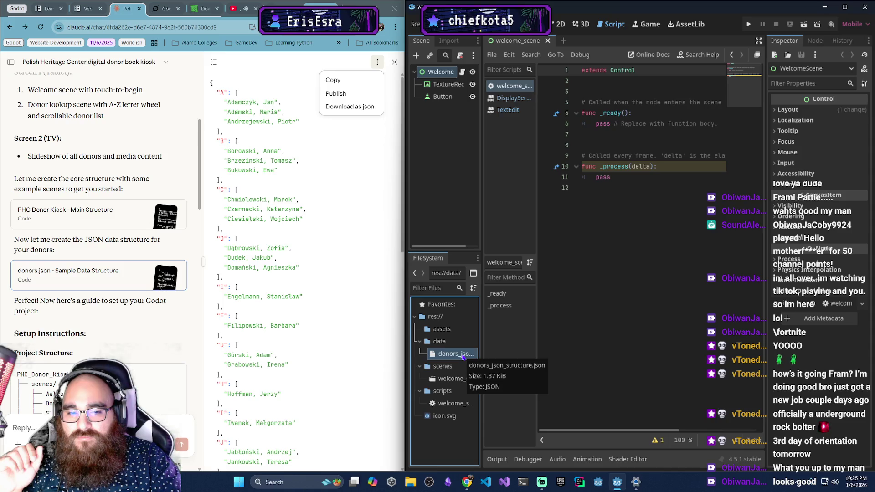
click(396, 68)
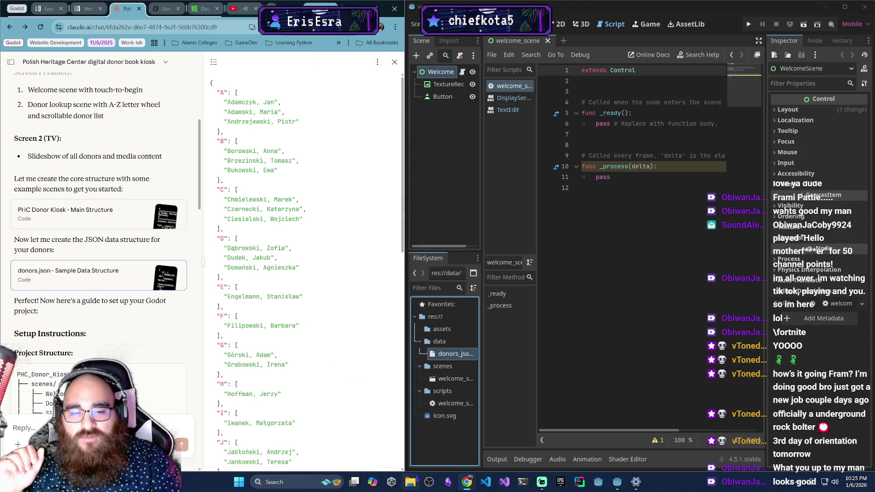
In D:\Godot Projects\digital-donor-book\data, rename donors_json_structure.json to donors.json.
mouse_move(467, 482)
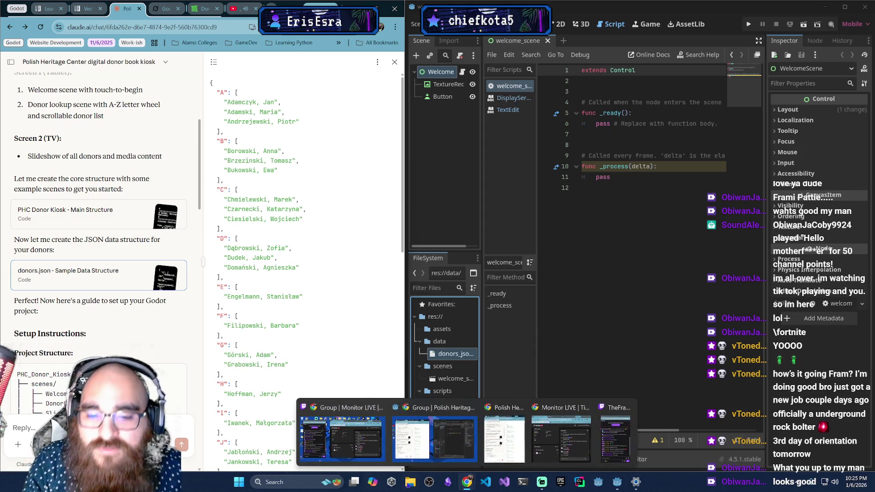
click(410, 483)
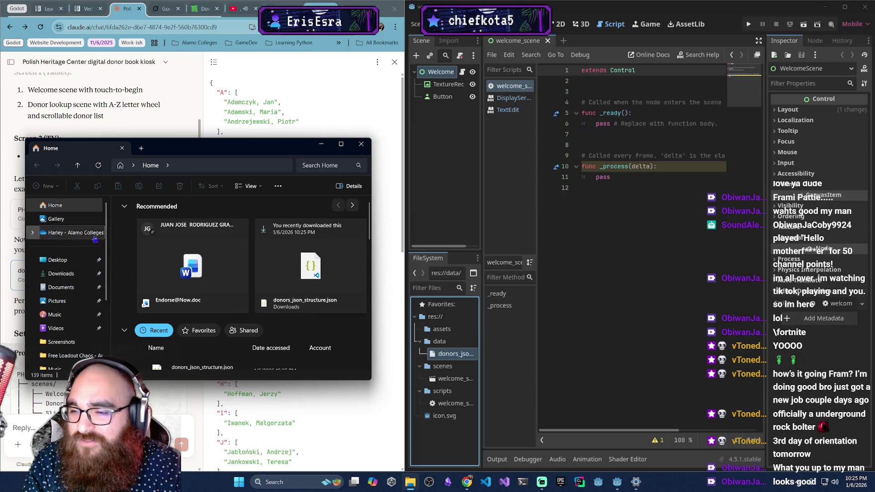
scroll(64, 296, down, 2)
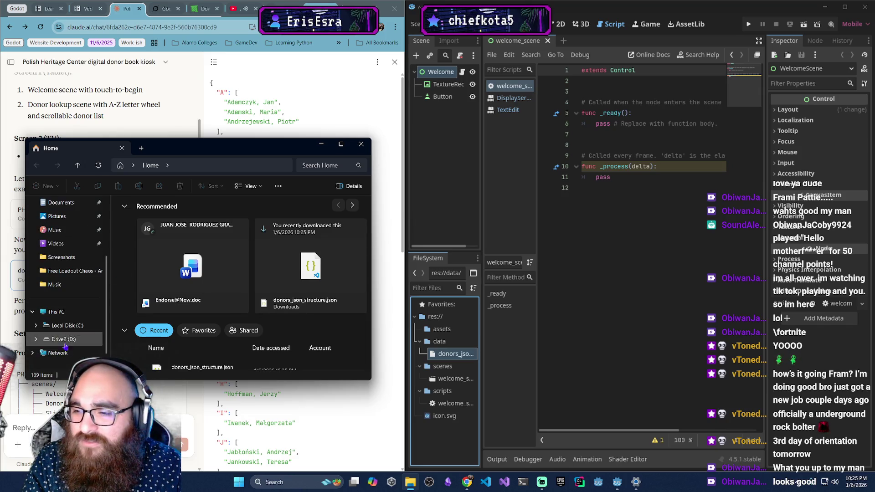
click(62, 338)
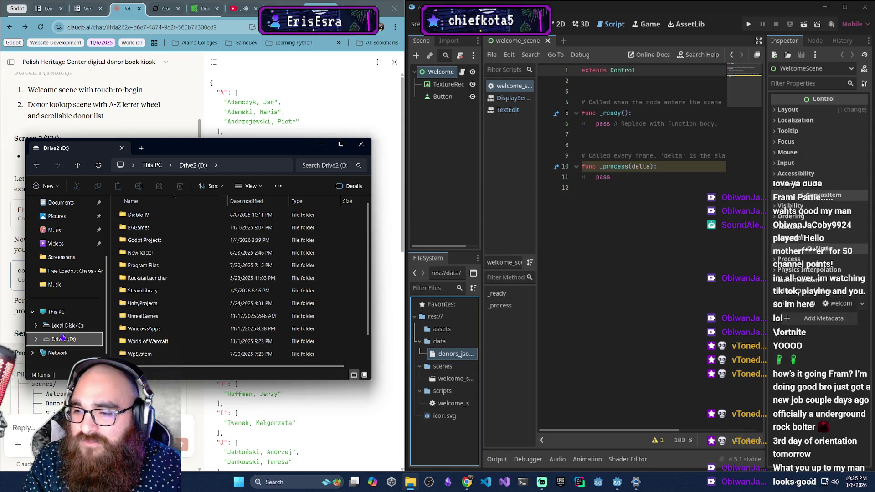
double_click(166, 241)
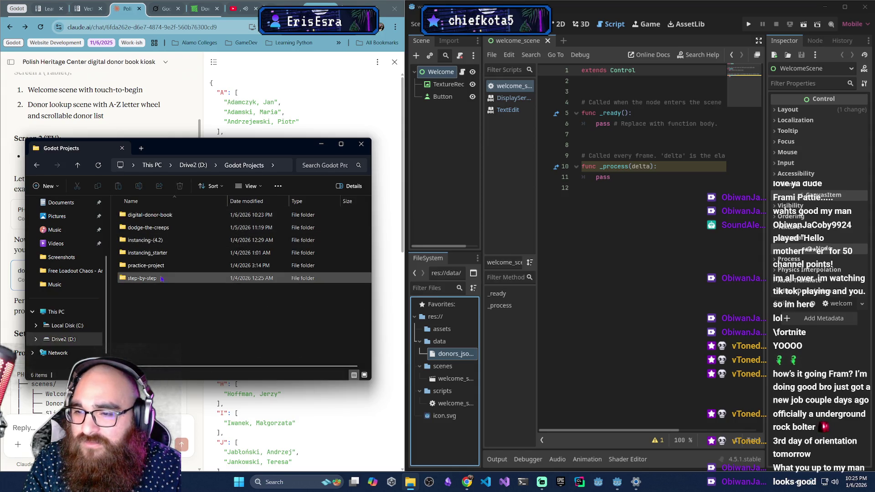
double_click(151, 215)
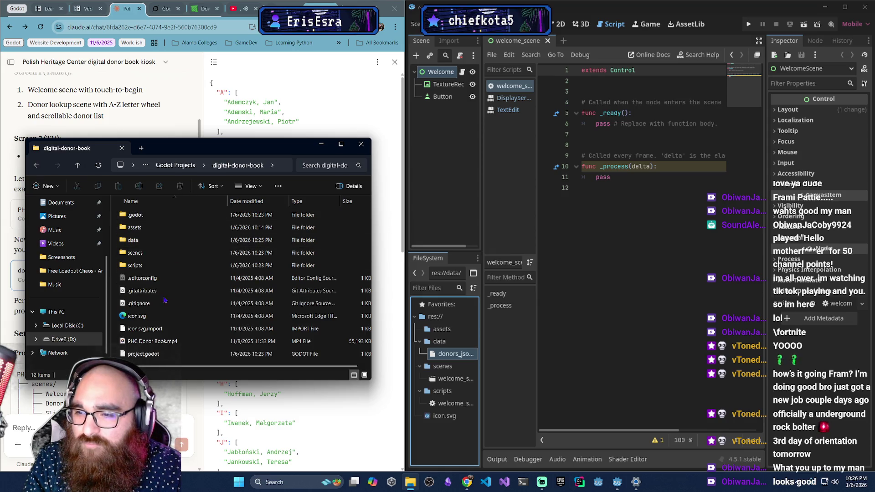
double_click(151, 240)
click(163, 219)
click(170, 217)
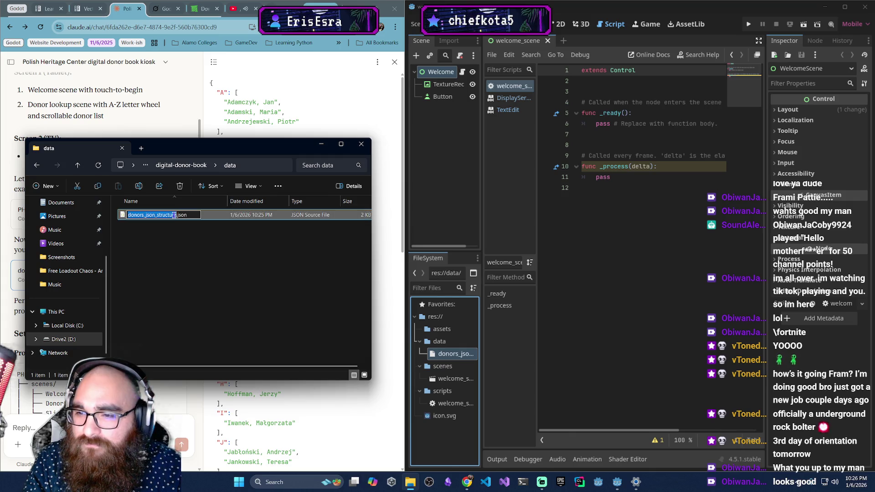
text(donors)
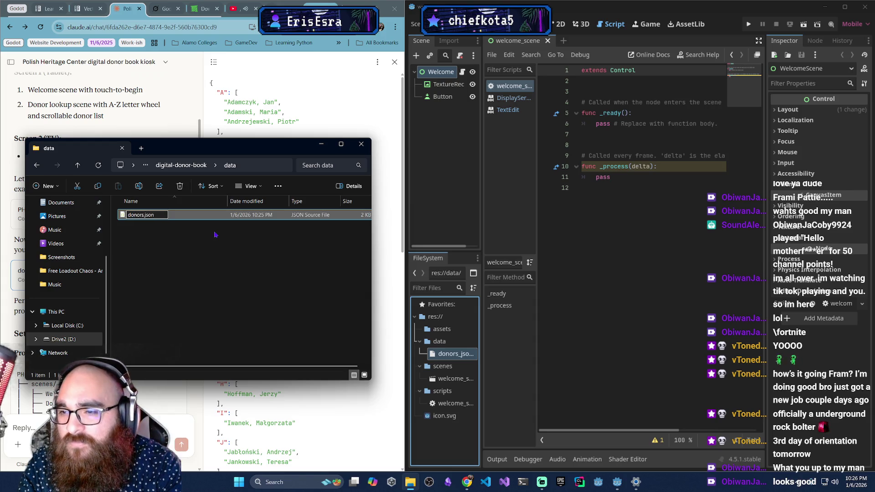
key(Return)
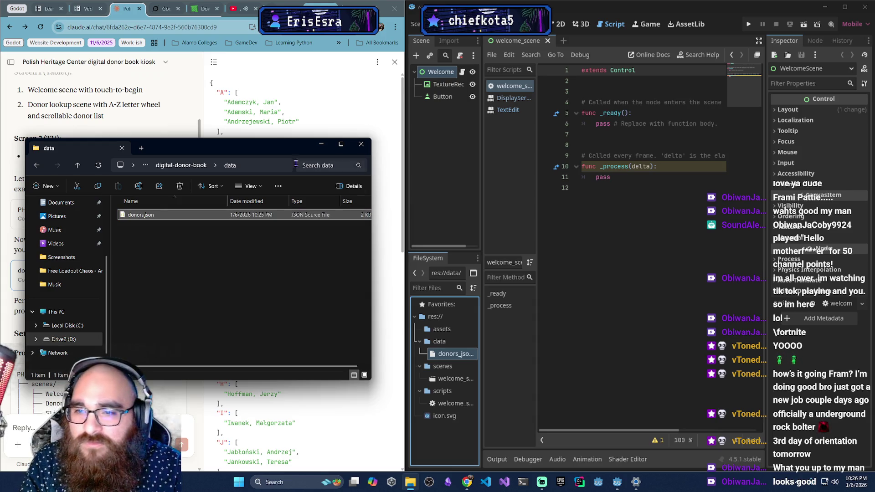
Close File Explorer and reload the current Godot project.
click(361, 144)
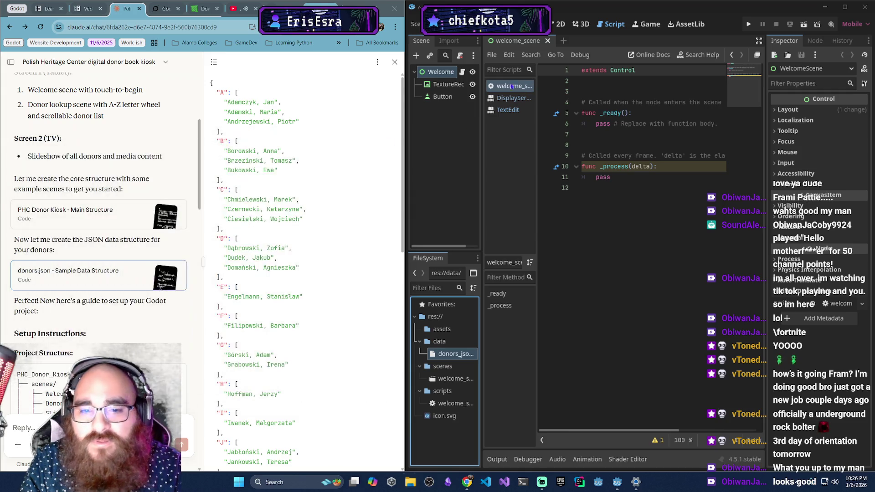
click(437, 24)
click(474, 151)
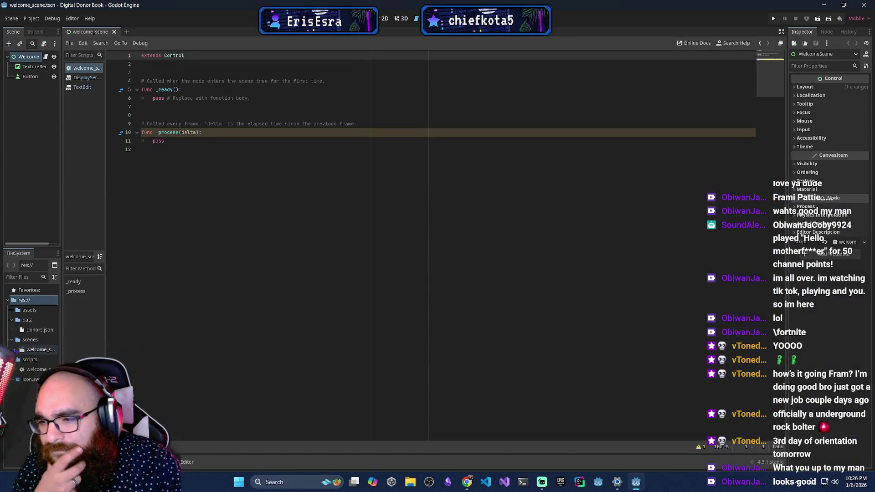
Take the Godot window out of full screen and place it beside the browser's YouTube tab.
mouse_move(396, 11)
mouse_down()
mouse_move(869, 249)
mouse_move(870, 224)
mouse_move(871, 241)
mouse_move(784, 91)
mouse_move(852, 101)
mouse_move(626, 102)
mouse_up()
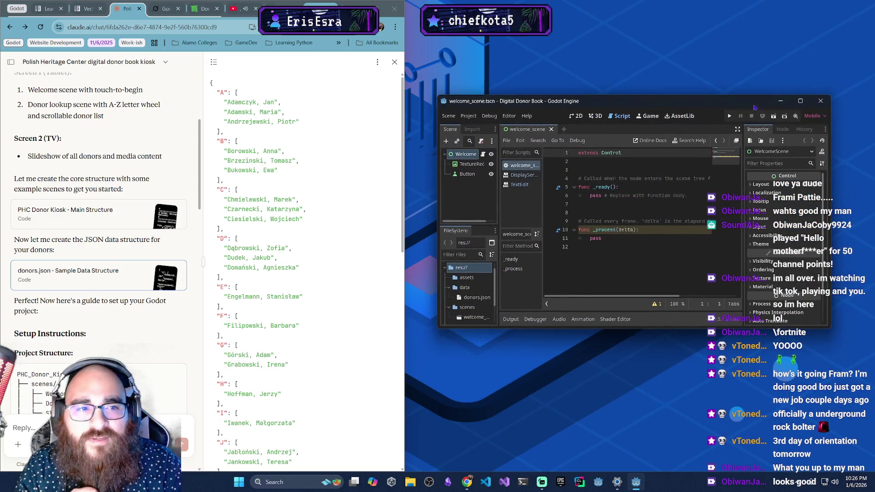
click(801, 102)
mouse_move(801, 6)
mouse_down()
mouse_move(832, 271)
mouse_move(826, 246)
mouse_move(857, 42)
mouse_move(873, 253)
mouse_move(632, 194)
mouse_move(619, 6)
mouse_move(602, 64)
mouse_move(273, 42)
mouse_up()
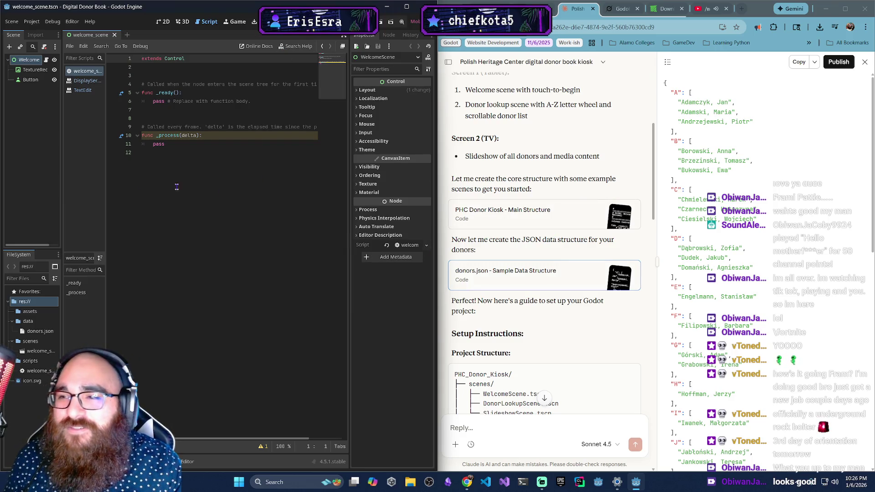
scroll(610, 291, down, 15)
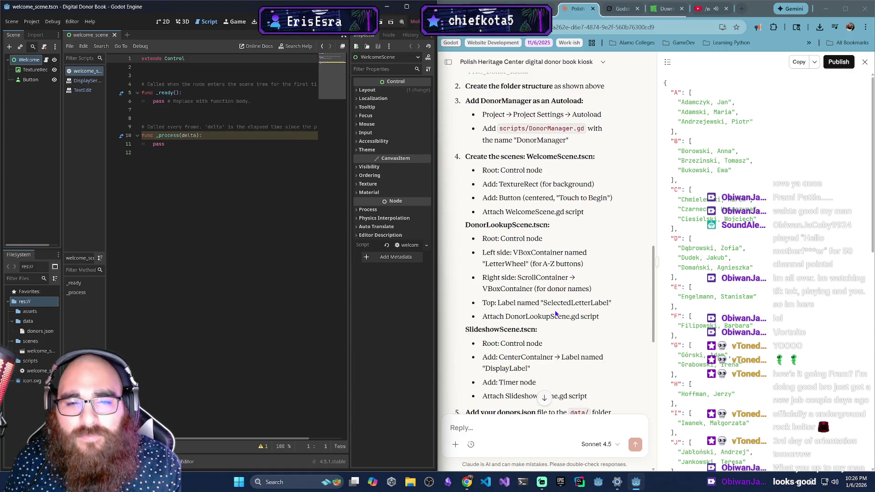
scroll(546, 318, down, 1)
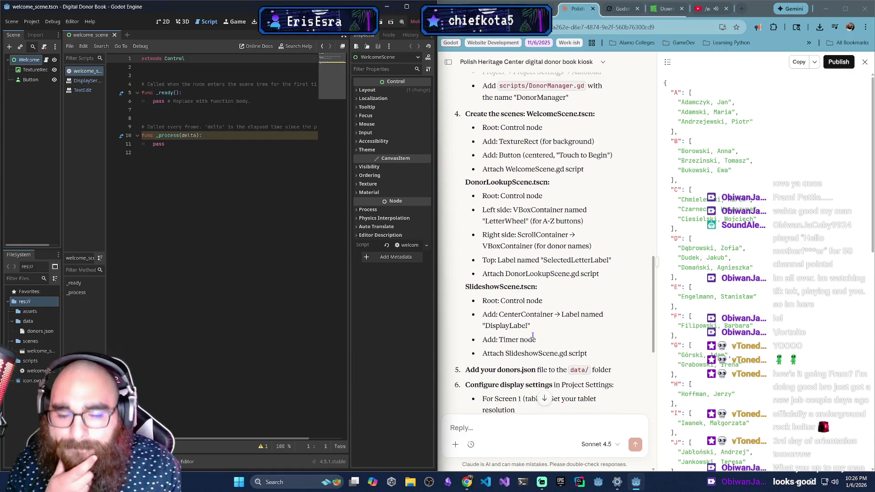
click(705, 6)
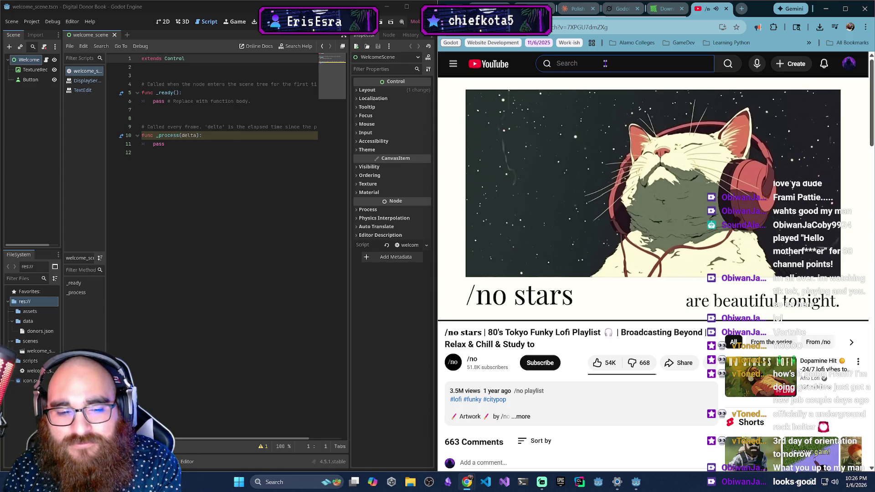
Search YouTube for 'kevins heart', play J. Cole's Kevin's Heart, then return to the Claude chat.
text(kevins heart)
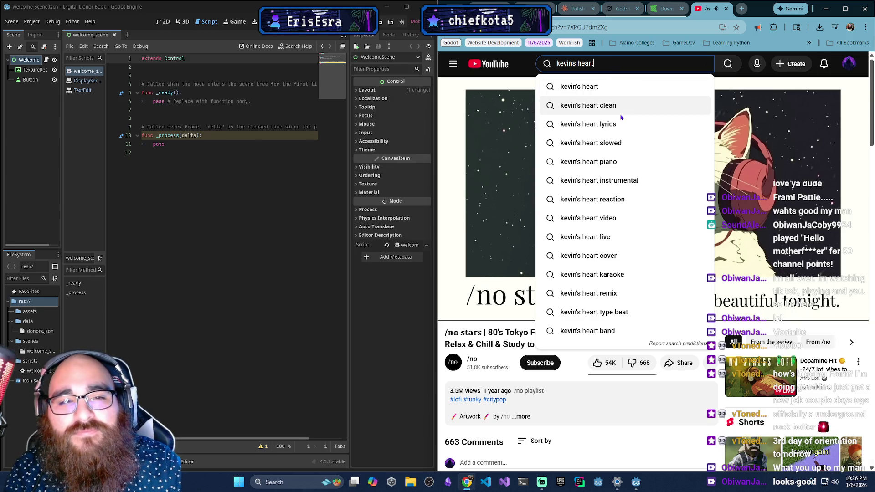
click(620, 86)
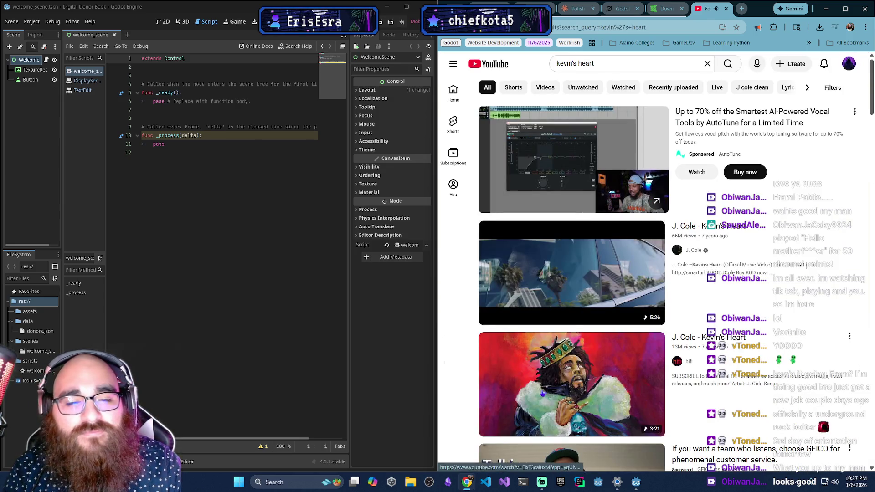
click(528, 422)
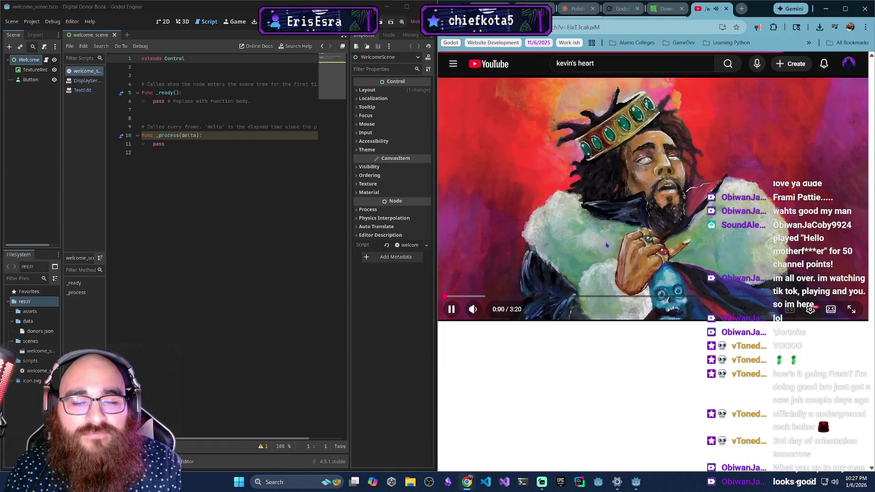
click(573, 10)
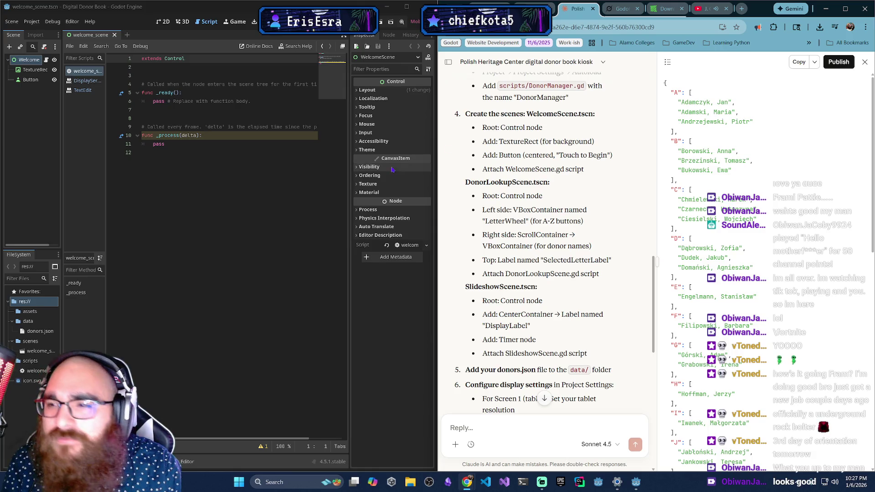
Set the Button node's text to 'Touch Here To Begin' in the 2D view.
click(21, 80)
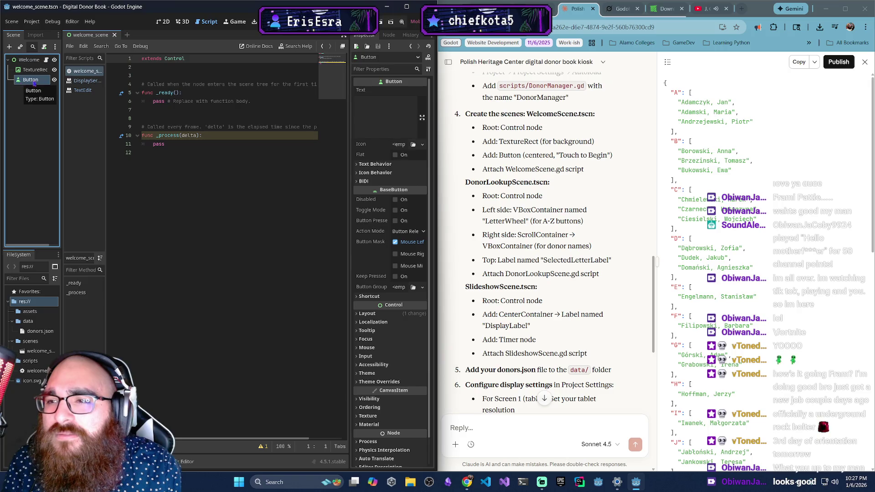
click(162, 22)
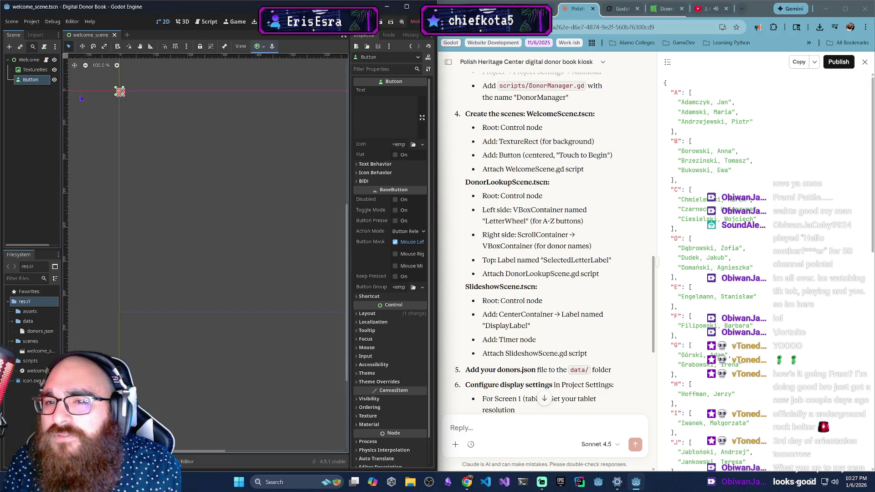
click(366, 115)
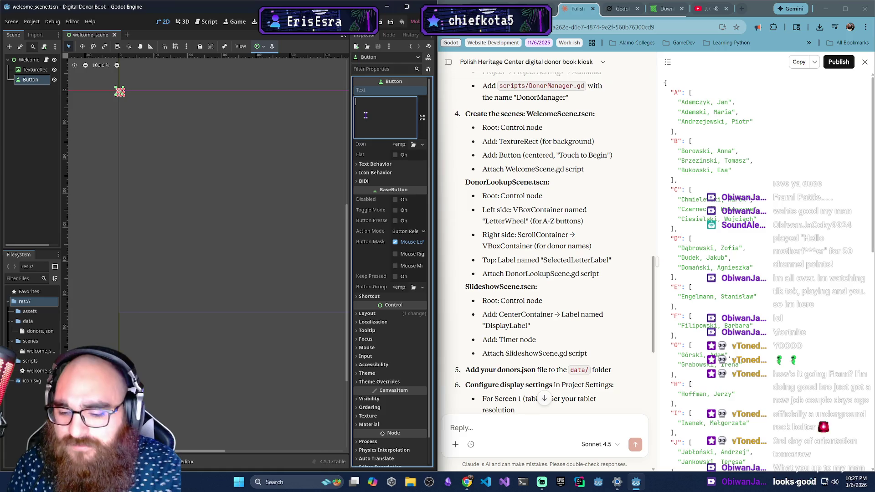
text(Touch Here to Begin)
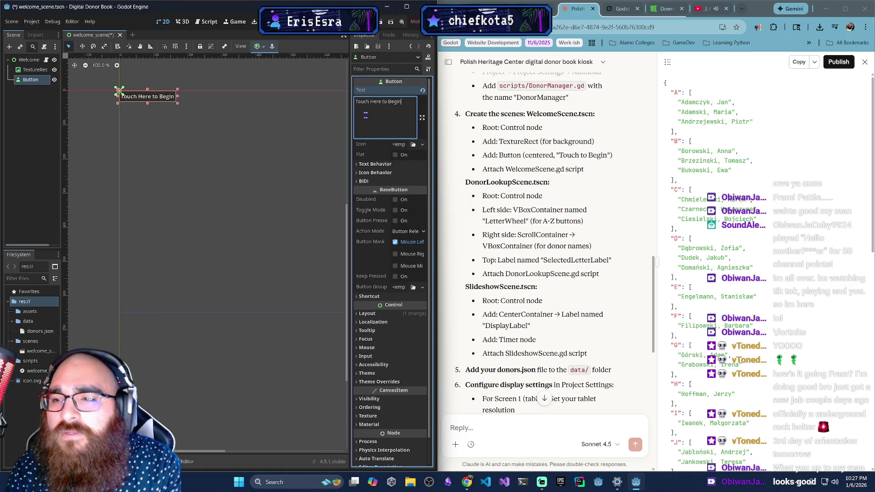
key(BackSpace)
text(T)
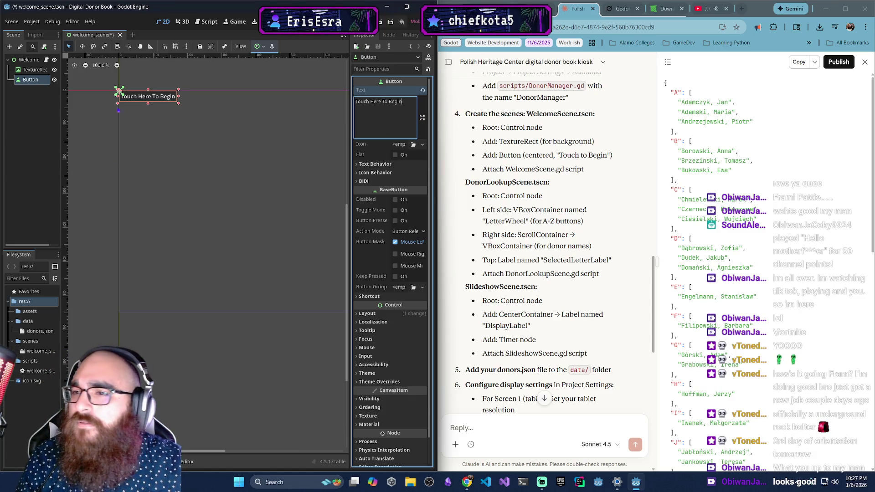
Centre the button on the canvas and give it an 18 px font size override.
mouse_move(147, 98)
mouse_down()
mouse_move(243, 215)
mouse_move(240, 258)
mouse_move(193, 251)
mouse_move(228, 269)
mouse_up()
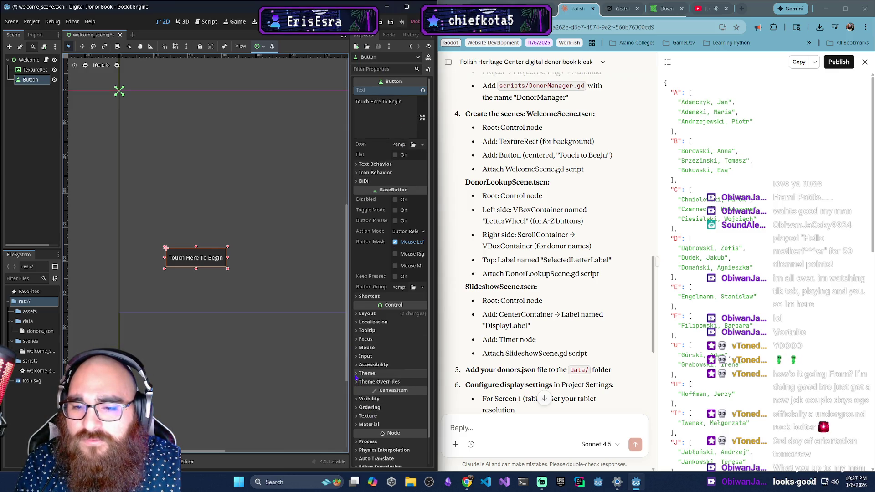
click(356, 382)
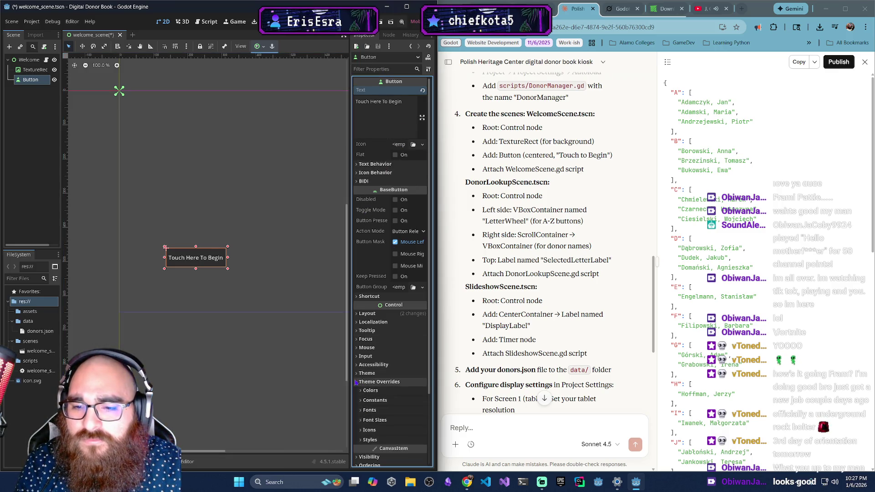
click(361, 420)
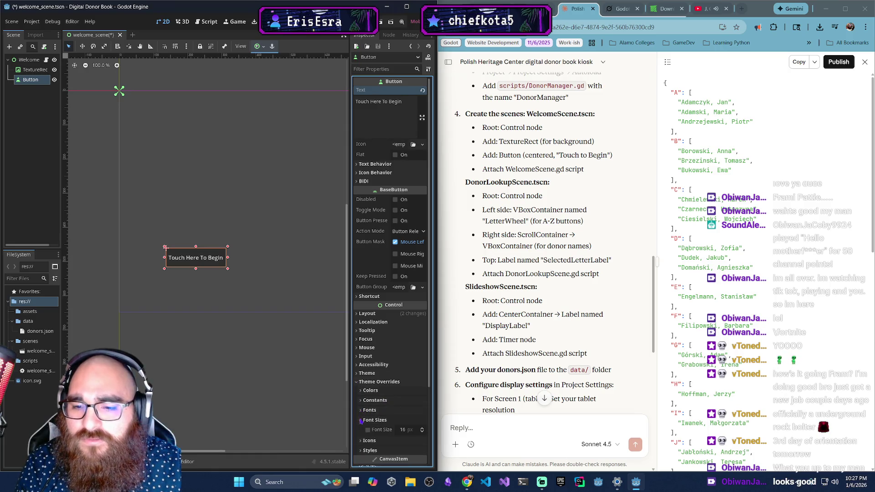
click(404, 431)
key(Return)
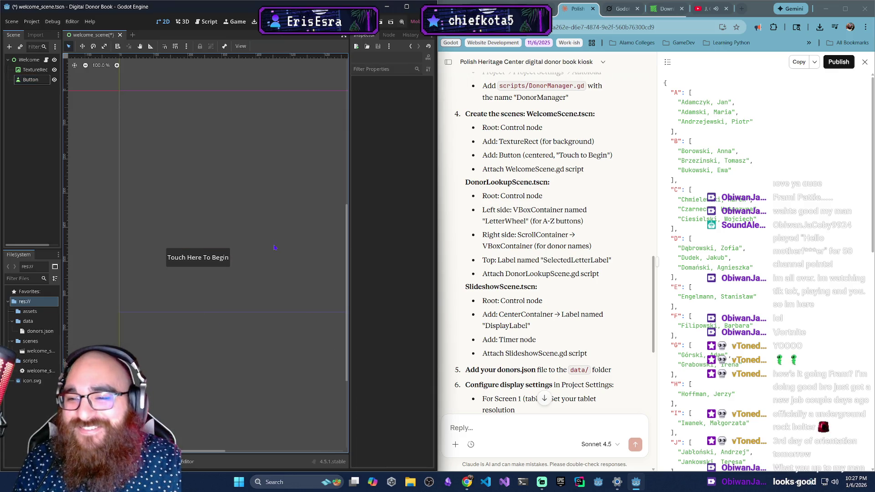
drag(193, 258, 211, 255)
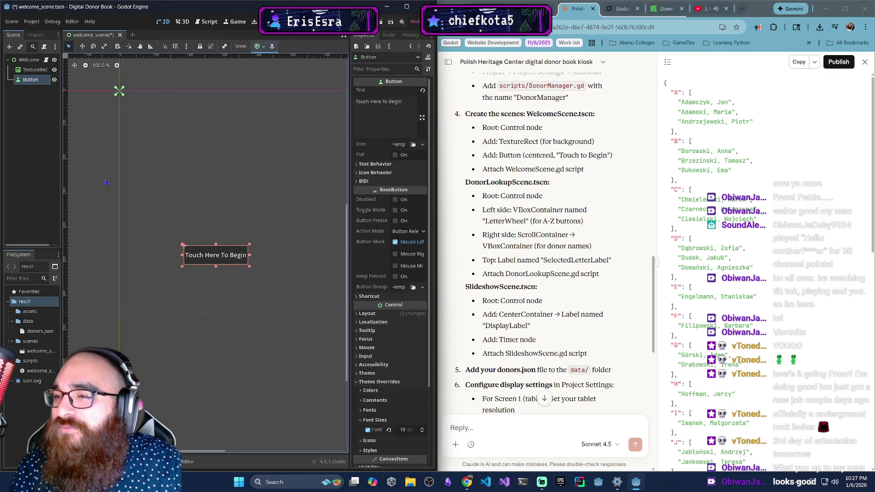
click(122, 94)
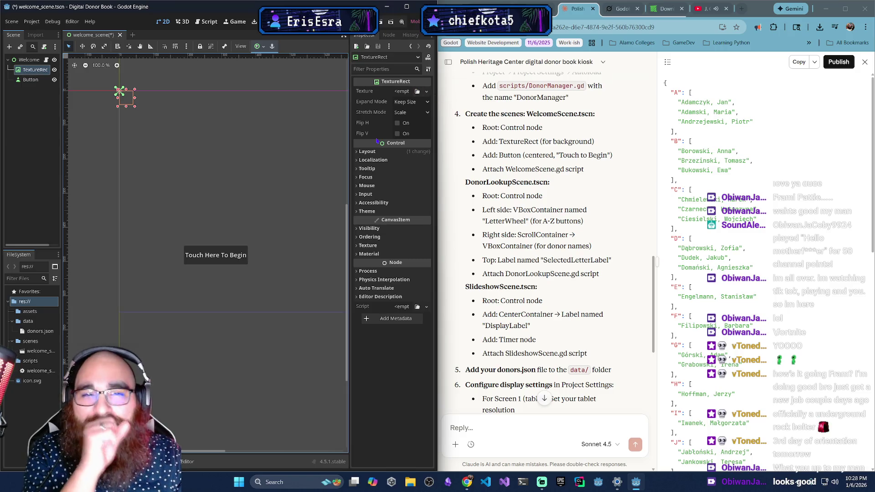
Google 'the polish heritage center' in a new Chrome tab.
click(746, 10)
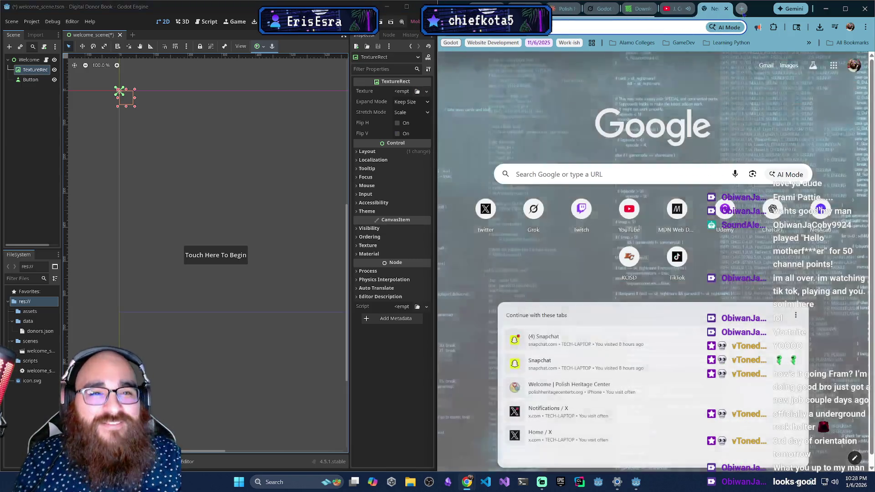
click(596, 25)
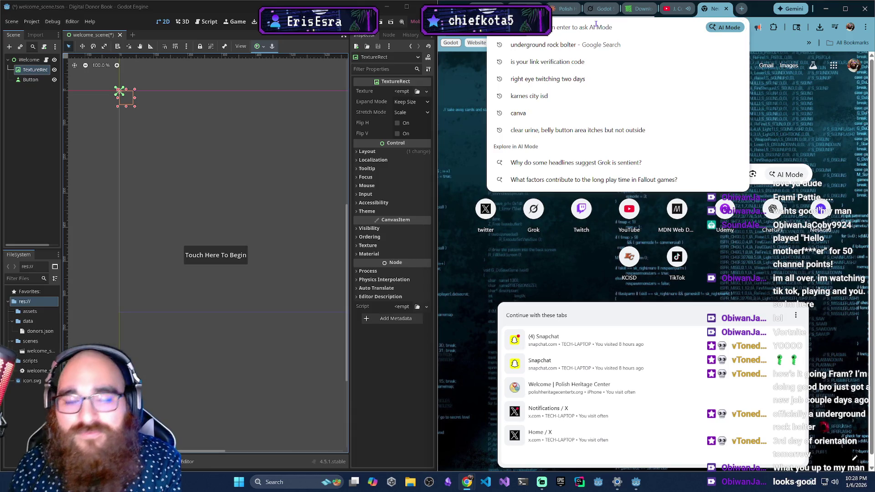
text(the polish heritage center)
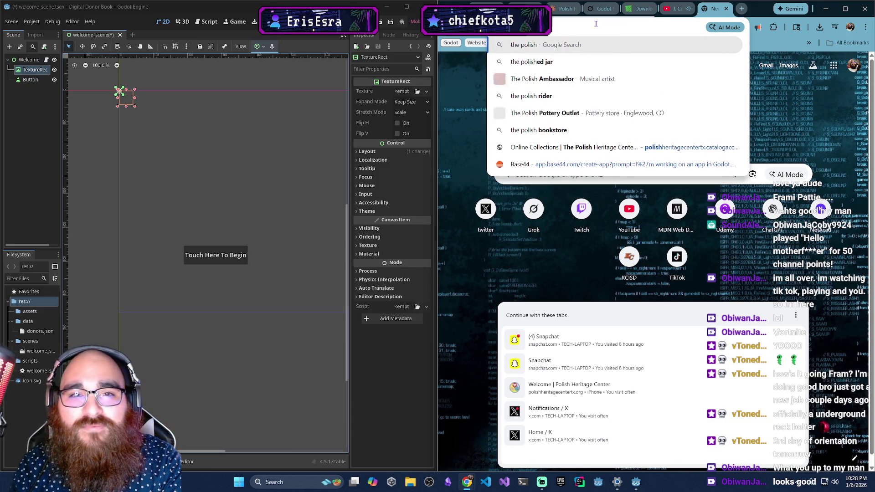
key(Return)
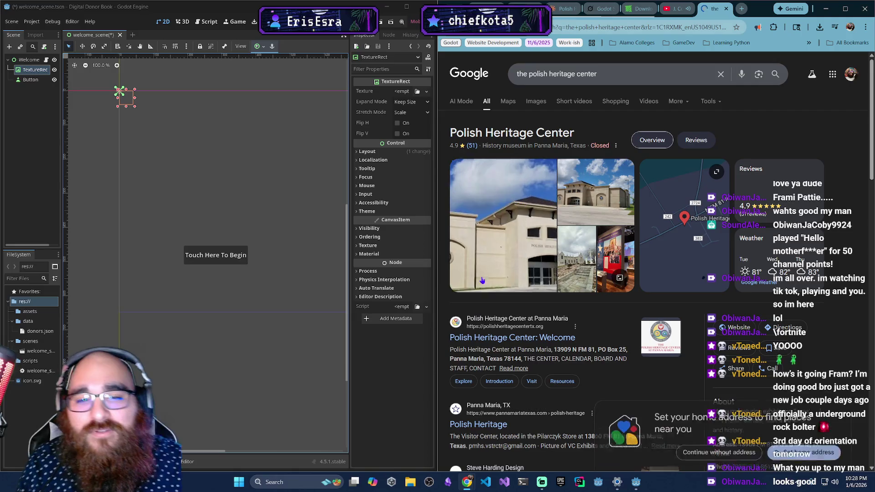
Open the Polish Heritage Center website and go to its Introduction page.
scroll(540, 257, down, 2)
click(539, 255)
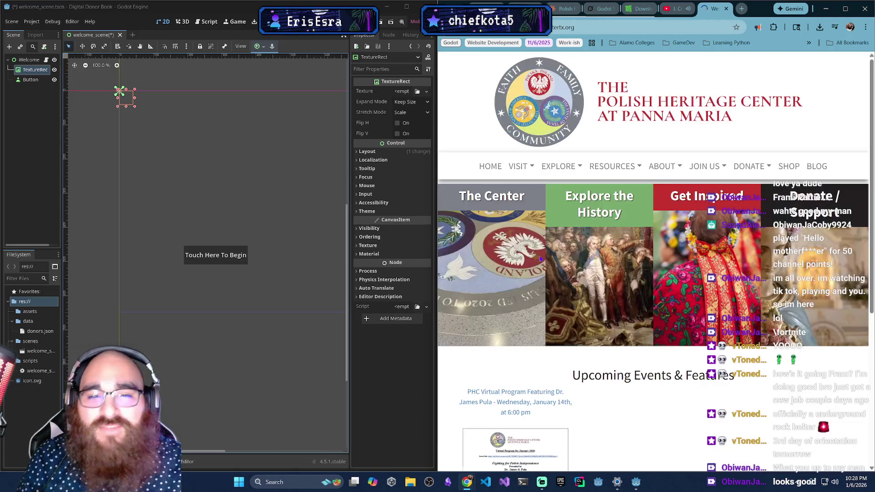
click(522, 165)
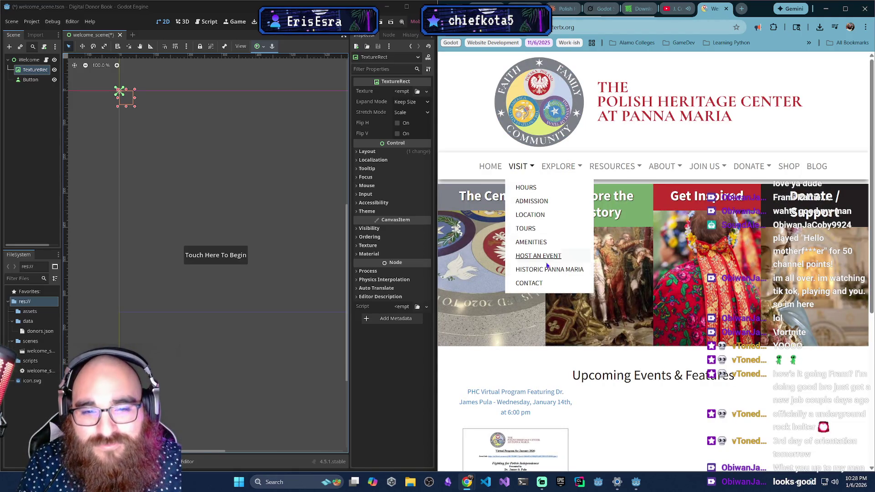
click(522, 214)
scroll(521, 243, down, 4)
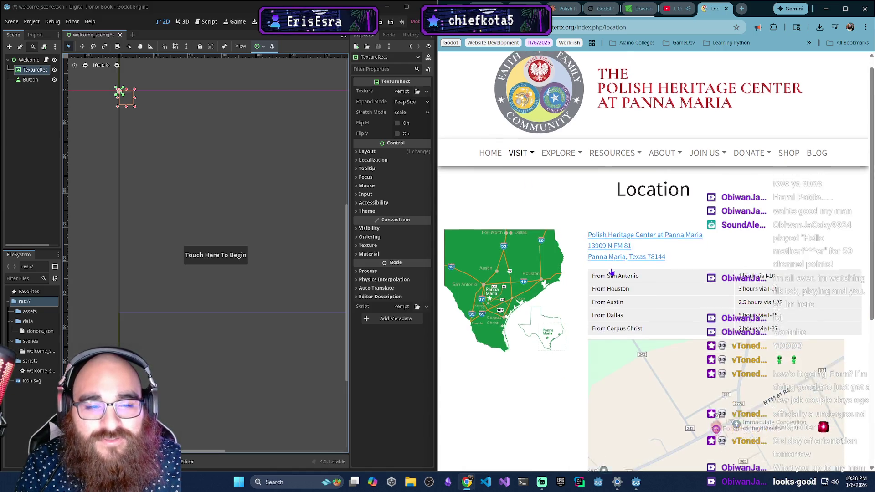
scroll(523, 170, up, 3)
click(491, 127)
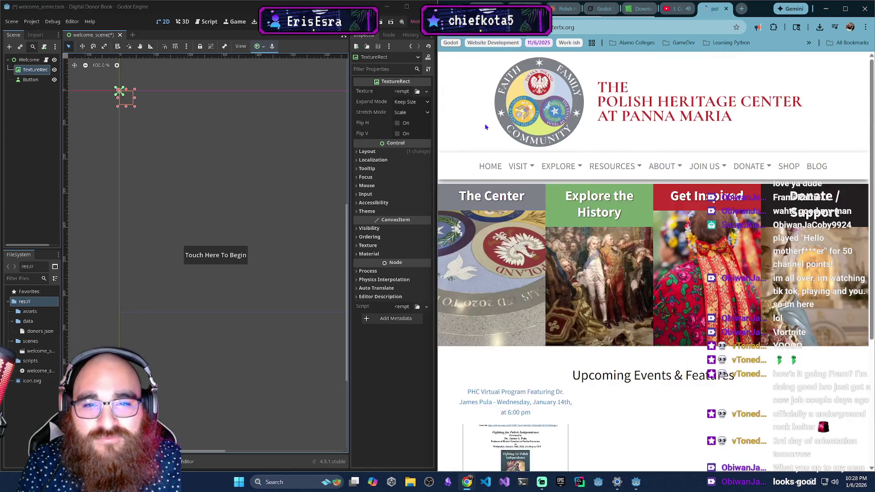
mouse_move(464, 215)
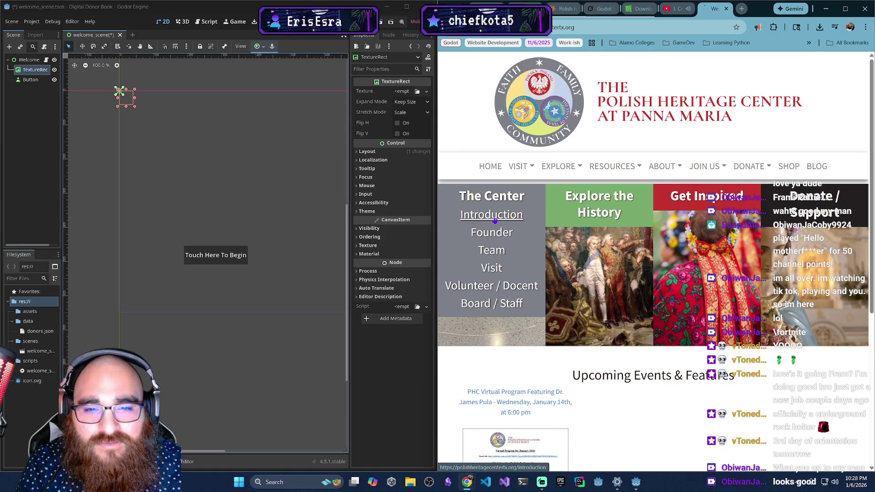
click(494, 221)
scroll(570, 296, down, 1)
Save the building photo as welcome_scene_background.jpeg in digital-donor-book\data.
right_click(612, 341)
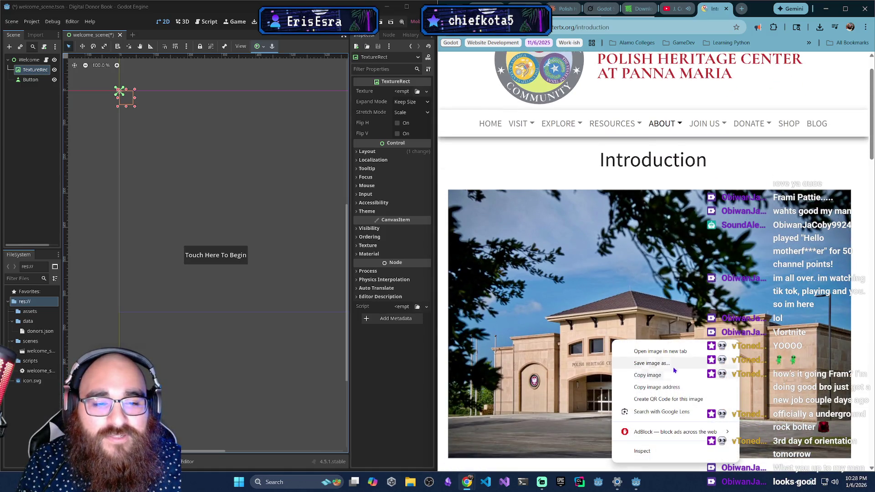
click(652, 363)
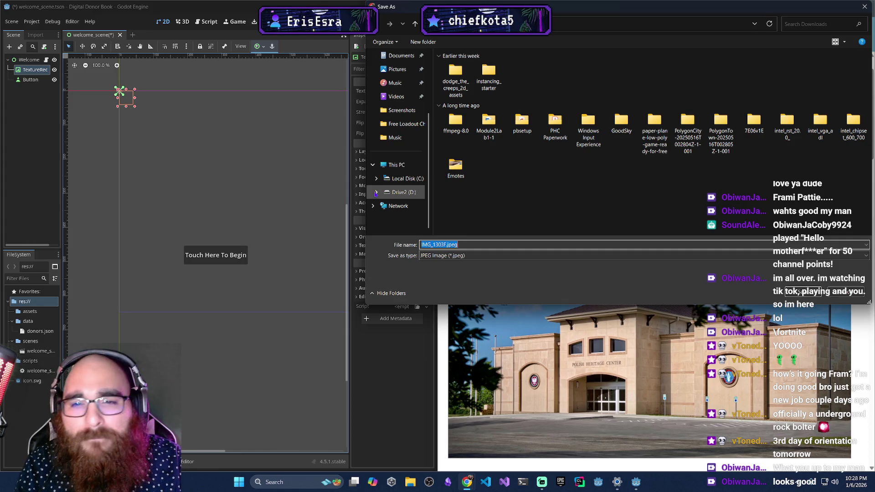
click(375, 193)
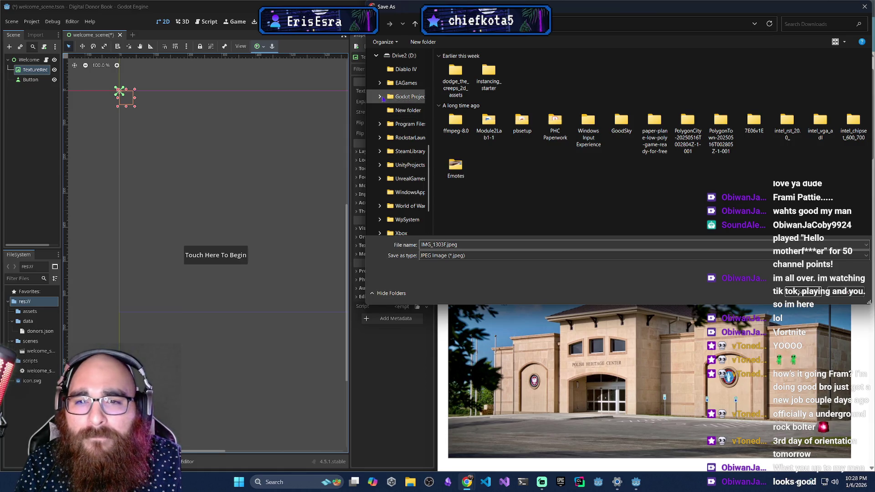
click(380, 96)
click(393, 113)
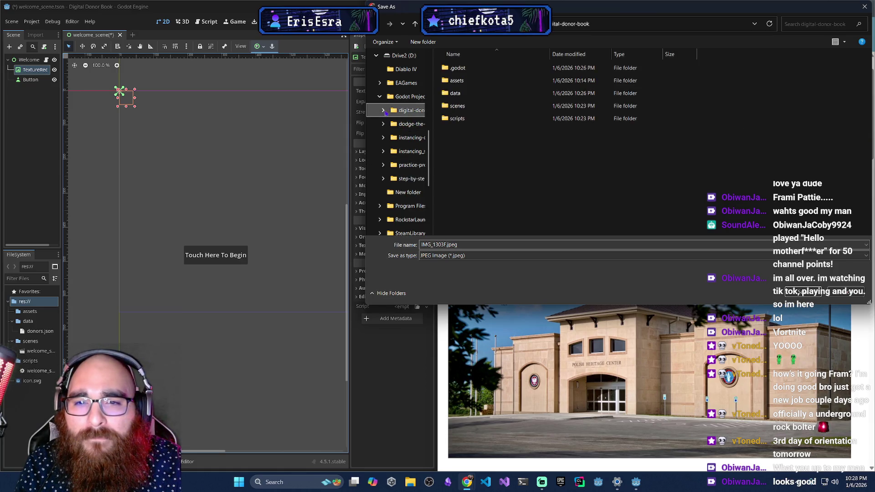
double_click(461, 92)
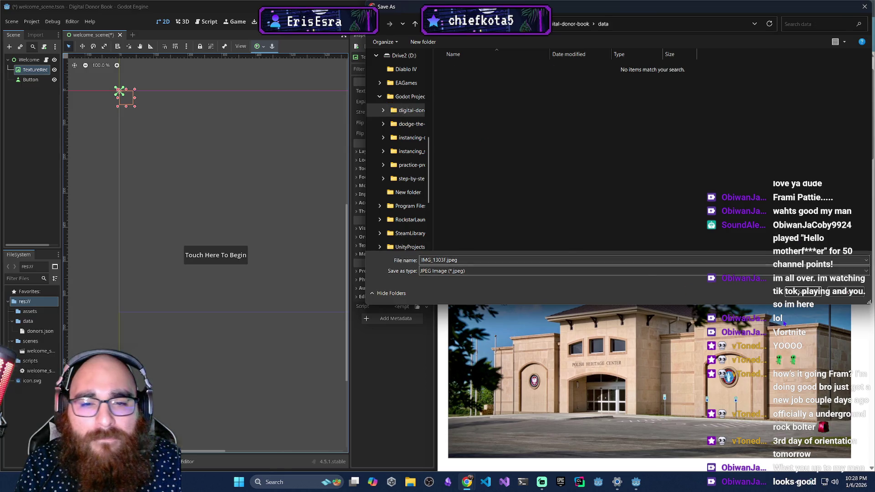
click(445, 260)
double_click(444, 259)
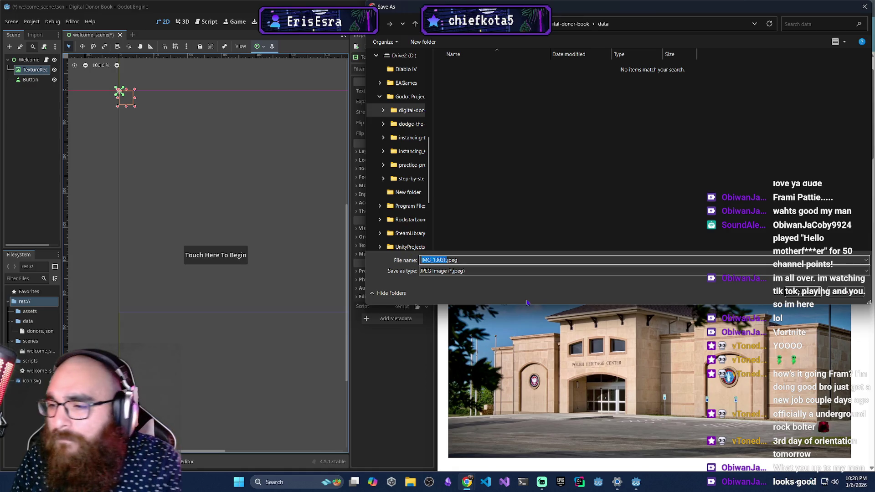
text(Backgrou)
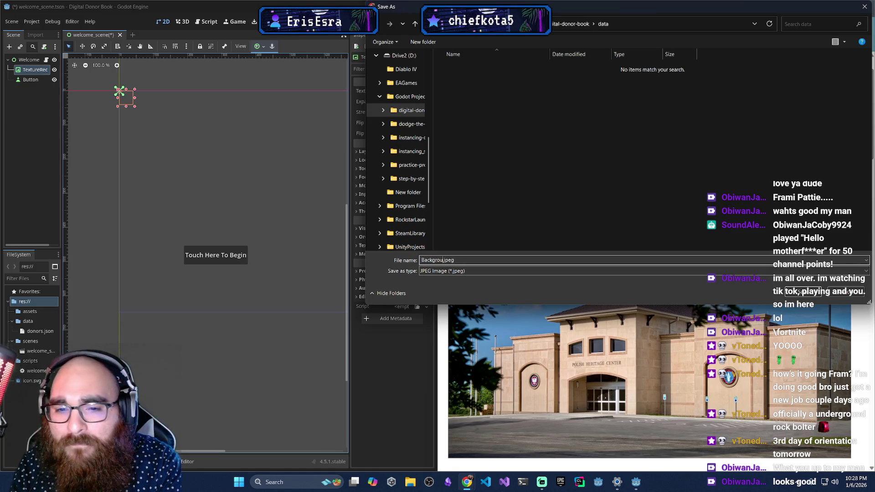
key(BackSpace)
key(BackSpace)
key(BackSpace)
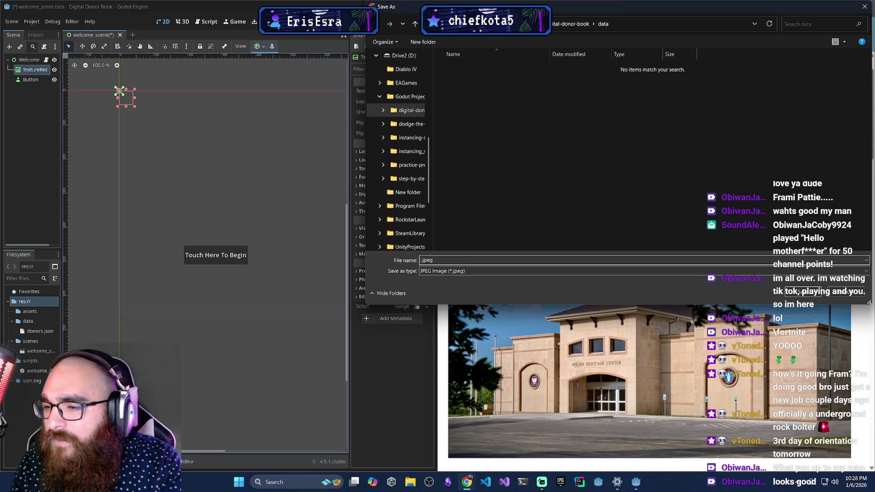
text(welcome_sc)
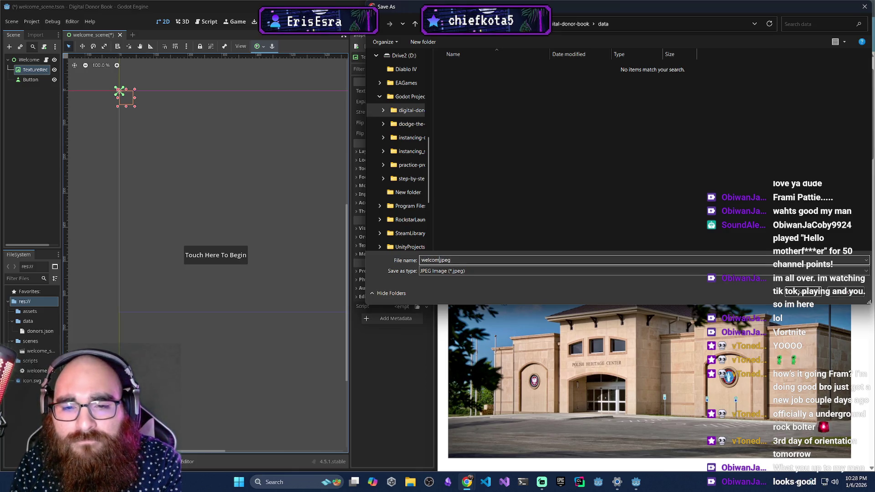
text(ene_background)
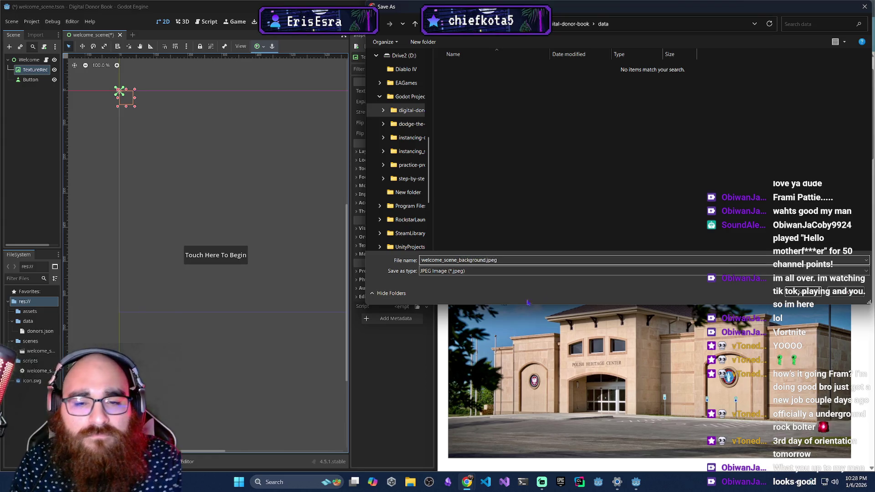
click(803, 292)
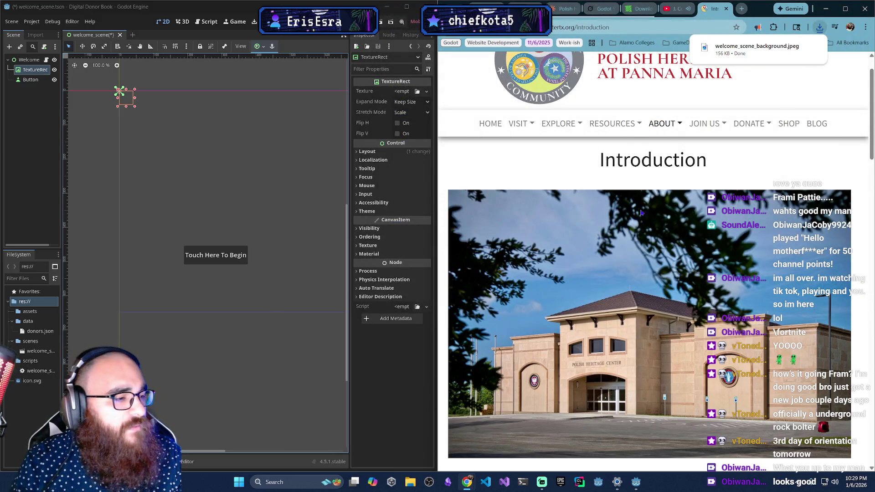
Assign icon.svg as a placeholder texture on the TextureRect.
click(565, 8)
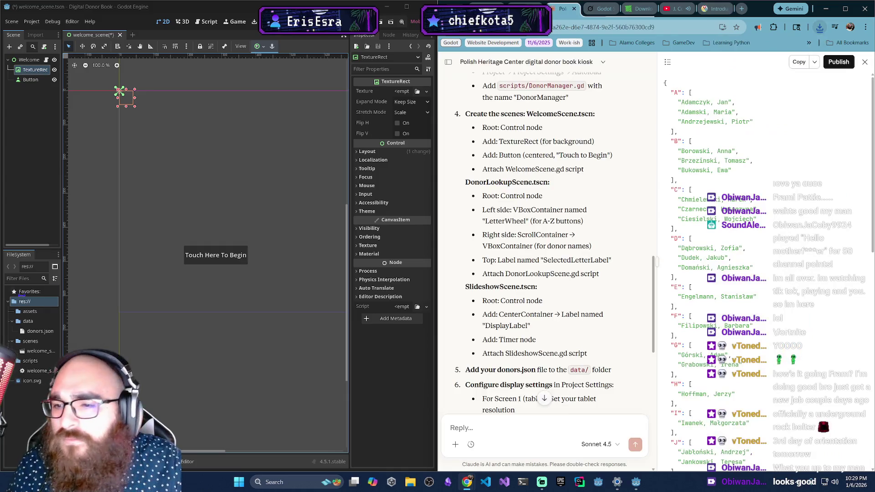
click(417, 91)
double_click(329, 159)
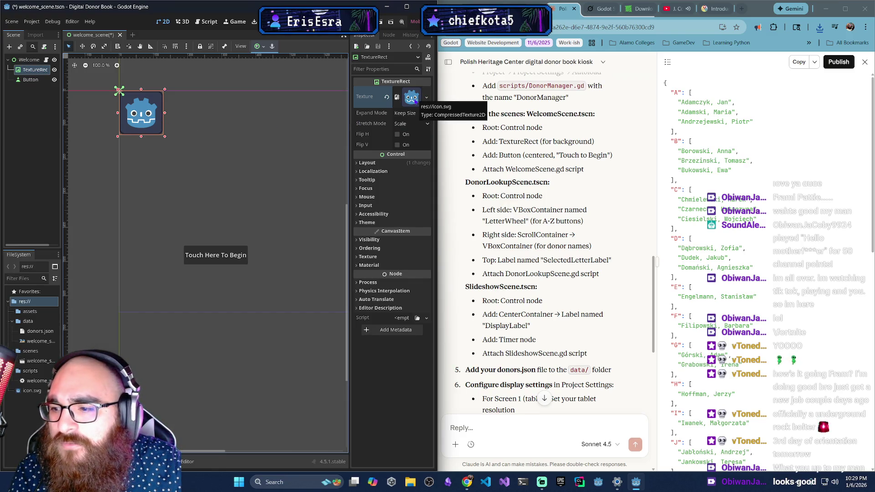
Load res://data/welcome_scene_background.jpeg as the TextureRect's texture, then deselect it.
click(427, 97)
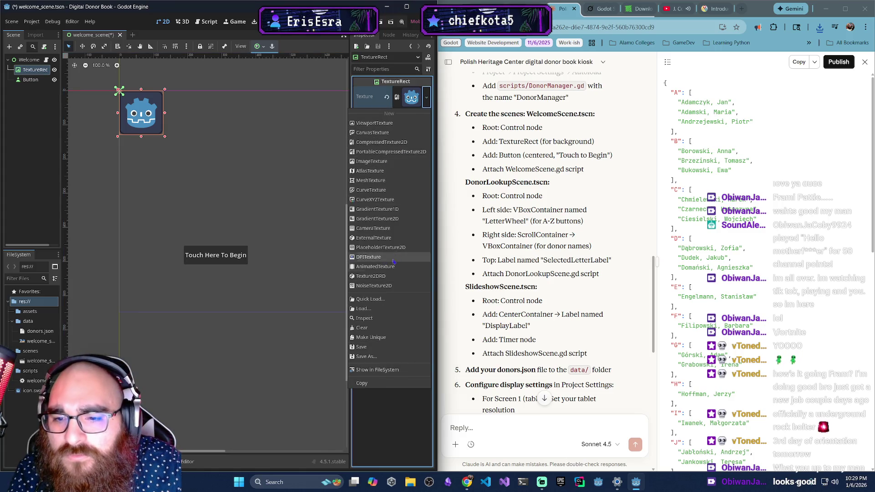
click(367, 309)
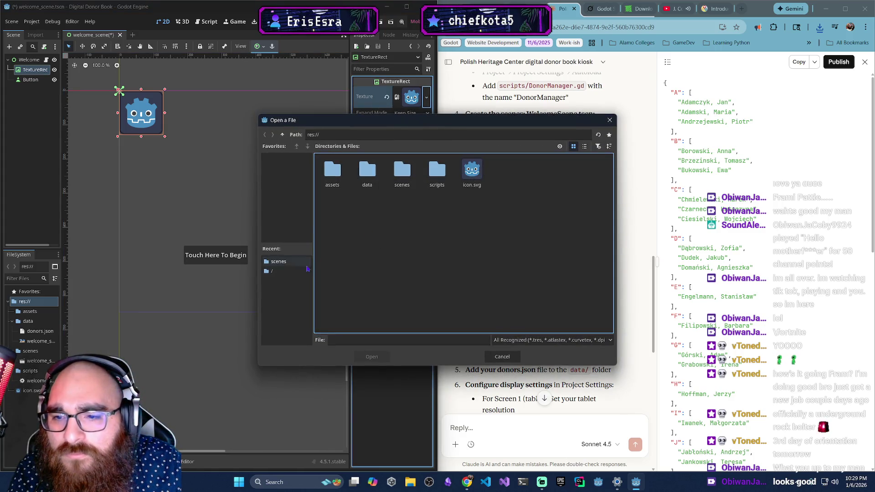
double_click(365, 179)
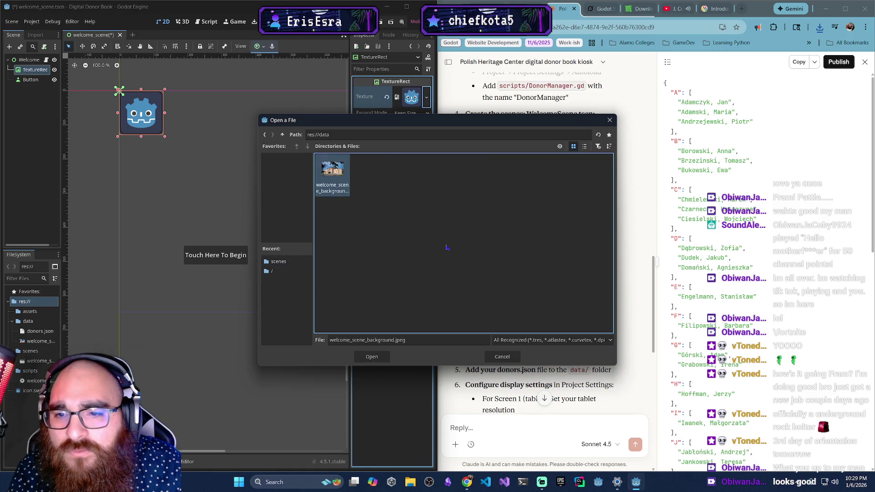
click(383, 358)
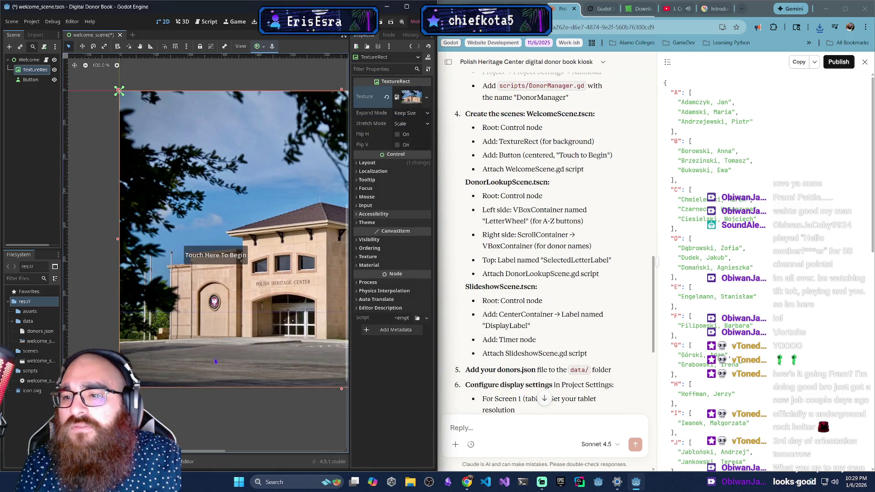
click(247, 408)
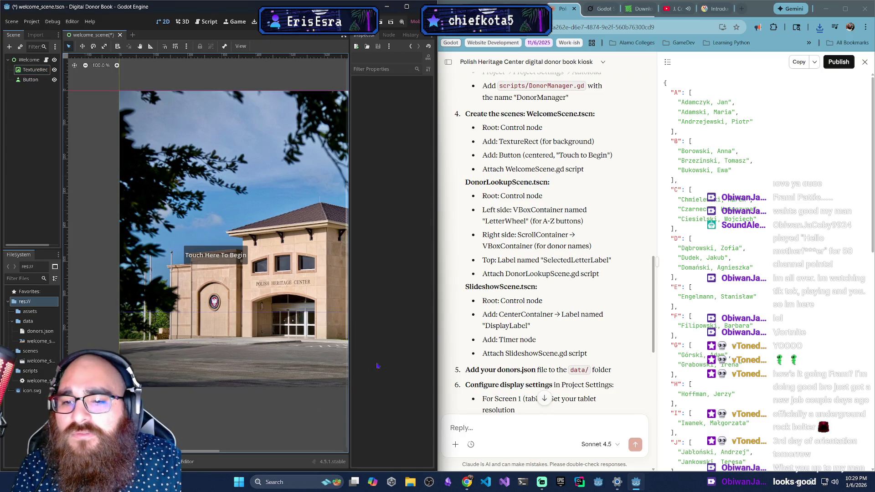
Widen the Godot editor and shift the building photo left and up.
mouse_move(437, 315)
mouse_down()
mouse_move(439, 307)
mouse_move(616, 292)
mouse_move(616, 258)
mouse_move(650, 259)
mouse_up()
click(455, 357)
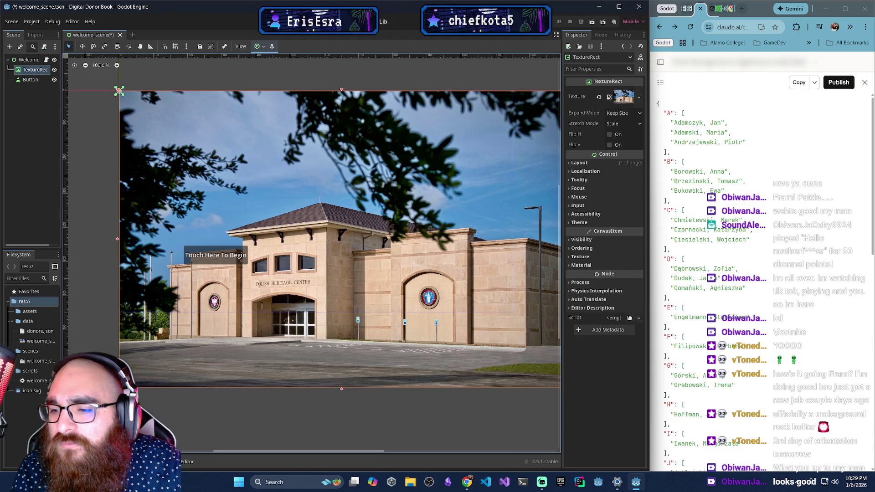
drag(255, 267, 156, 260)
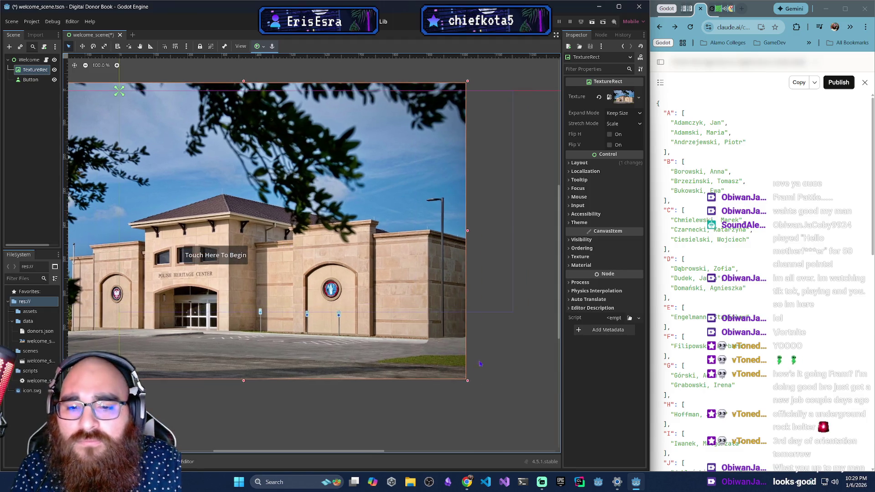
click(468, 384)
Try several rescales of the building photo, undoing unwanted ones, then stretch it wider.
key(w)
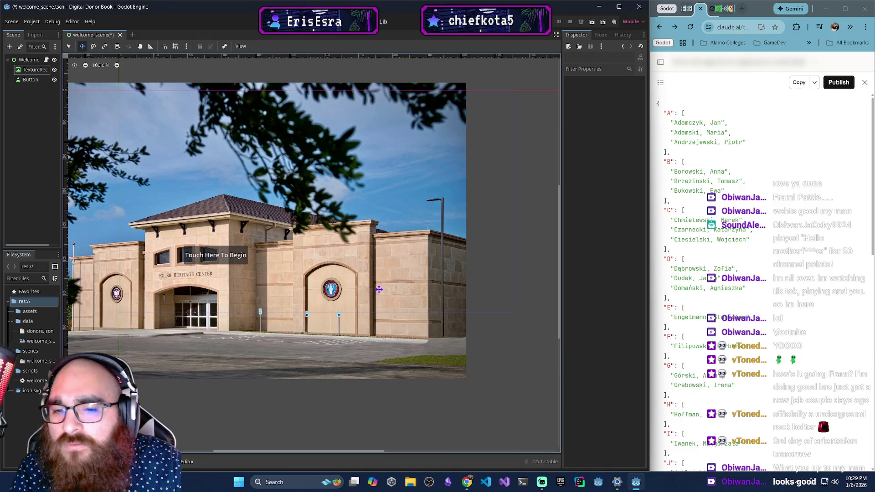
key(s)
mouse_move(400, 295)
mouse_down()
mouse_move(387, 275)
mouse_move(261, 277)
mouse_up()
key(ctrl+z)
mouse_move(378, 250)
mouse_down()
mouse_move(338, 206)
mouse_move(227, 177)
mouse_up()
key(ctrl+z)
drag(330, 201, 281, 191)
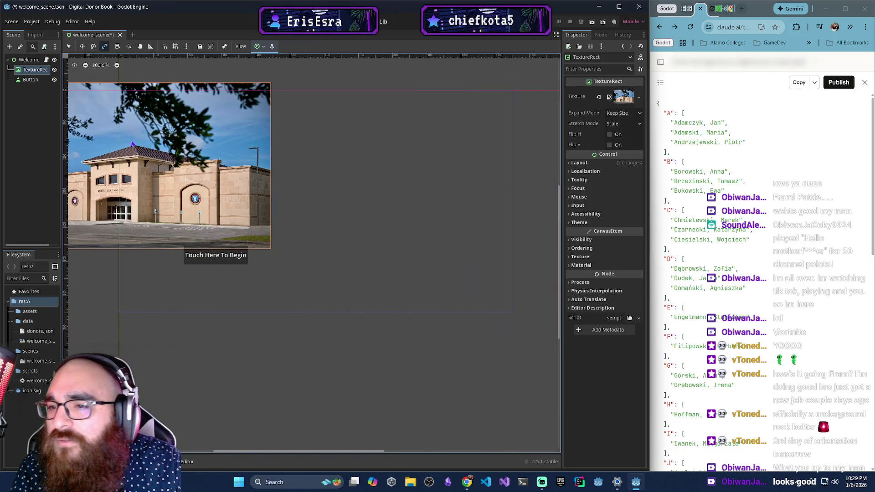
click(68, 46)
key(ctrl+z)
drag(368, 224, 276, 174)
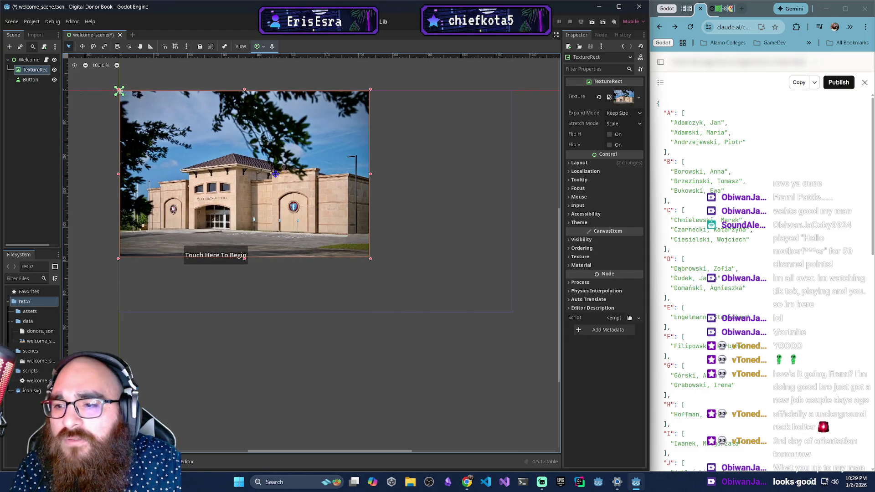
Scale the photo up slightly and move it right and down in the frame.
key(w)
key(e)
key(s)
drag(319, 234, 400, 275)
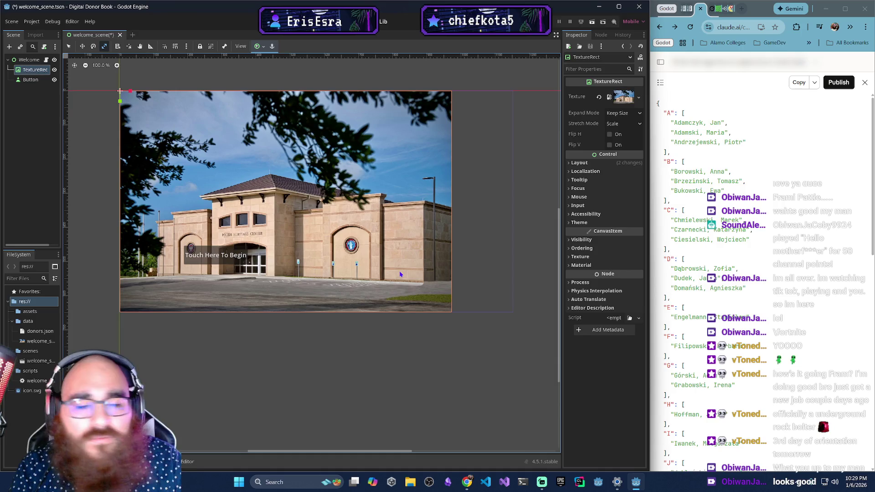
key(w)
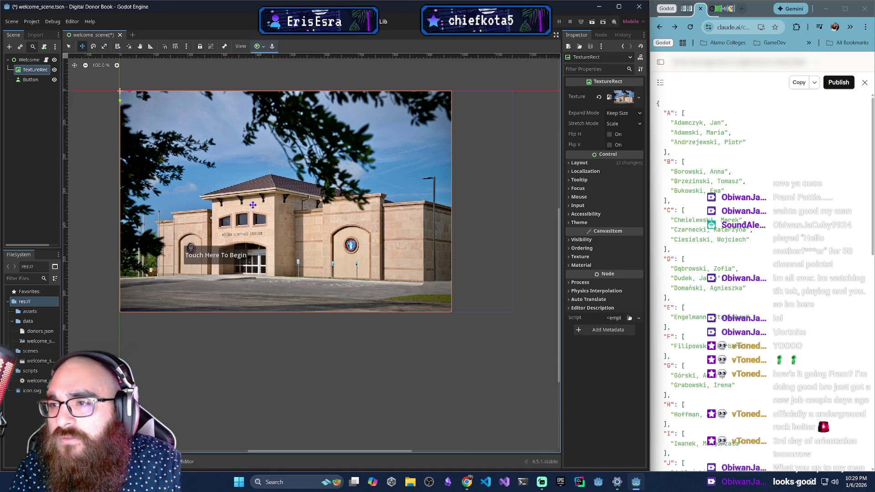
mouse_move(256, 206)
mouse_down()
mouse_move(310, 216)
mouse_move(281, 205)
mouse_up()
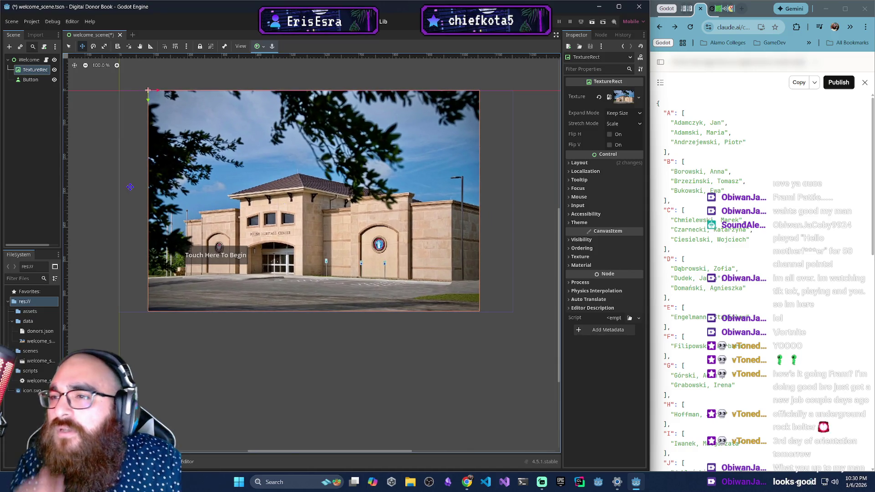
click(32, 21)
Change the Display > Window viewport size from 1152 × 648 to 1920 × 1080.
click(46, 32)
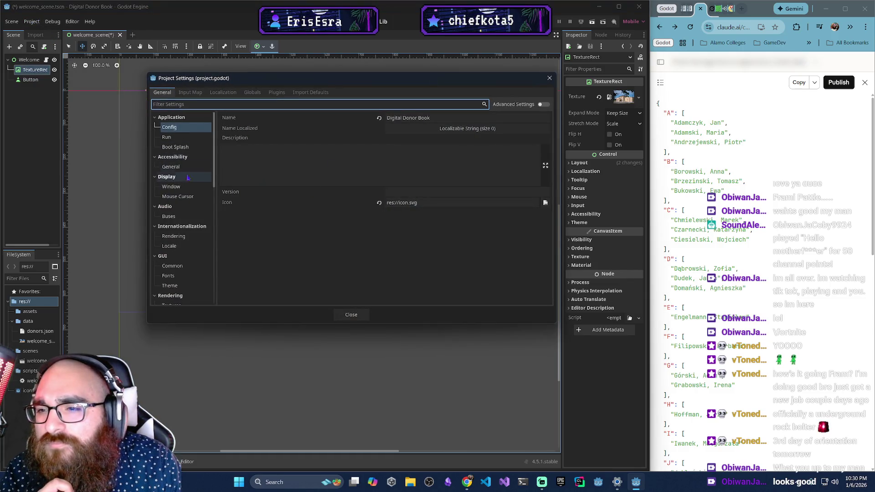
click(181, 187)
click(417, 129)
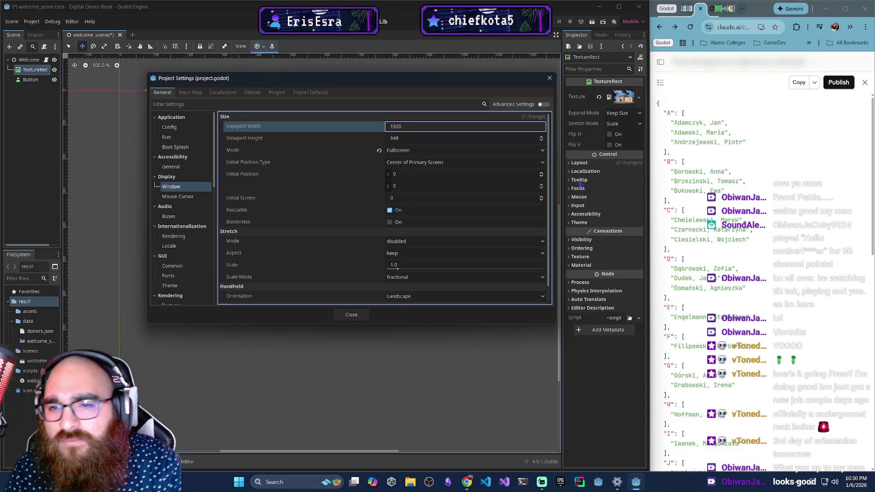
key(Tab)
text(1080)
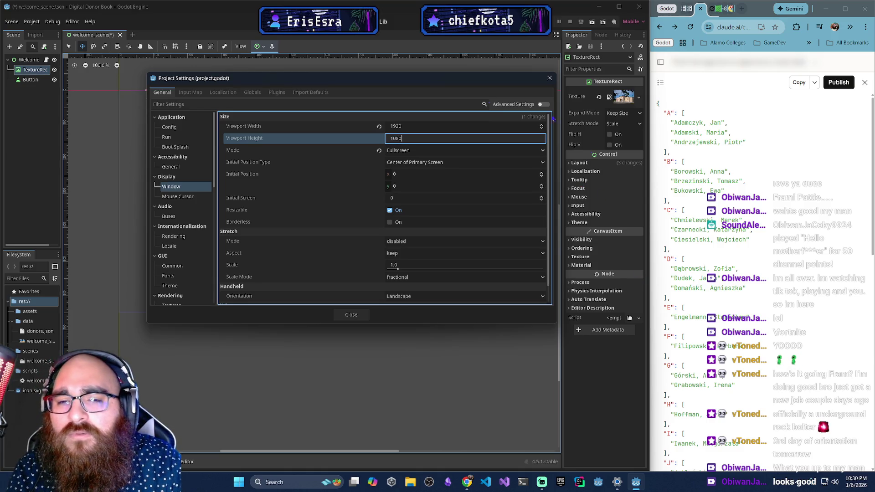
key(Return)
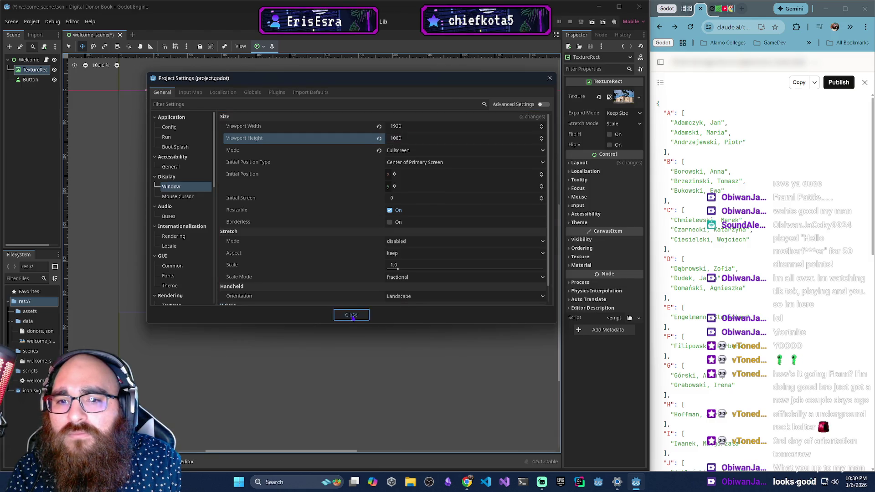
click(352, 316)
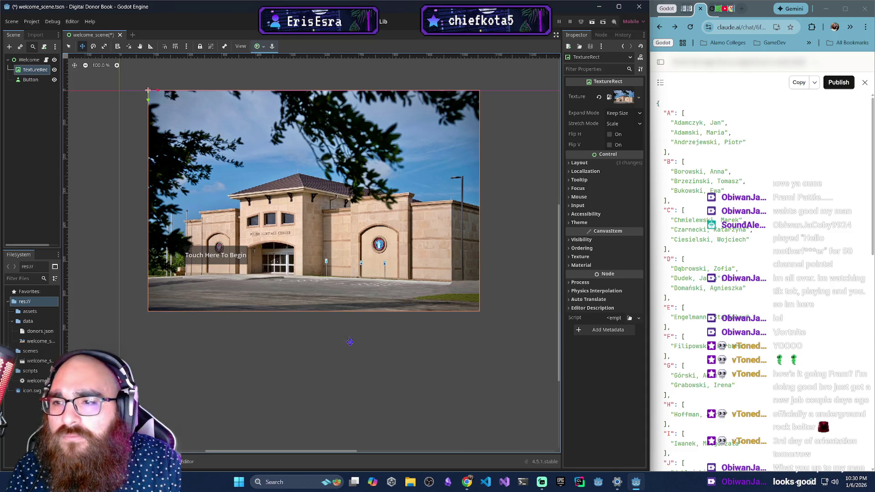
scroll(410, 333, down, 5)
scroll(374, 292, right, 5)
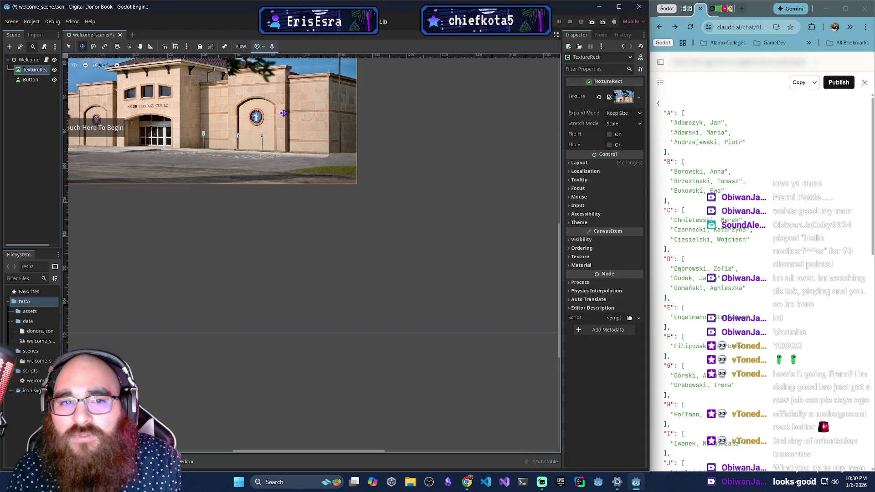
click(623, 113)
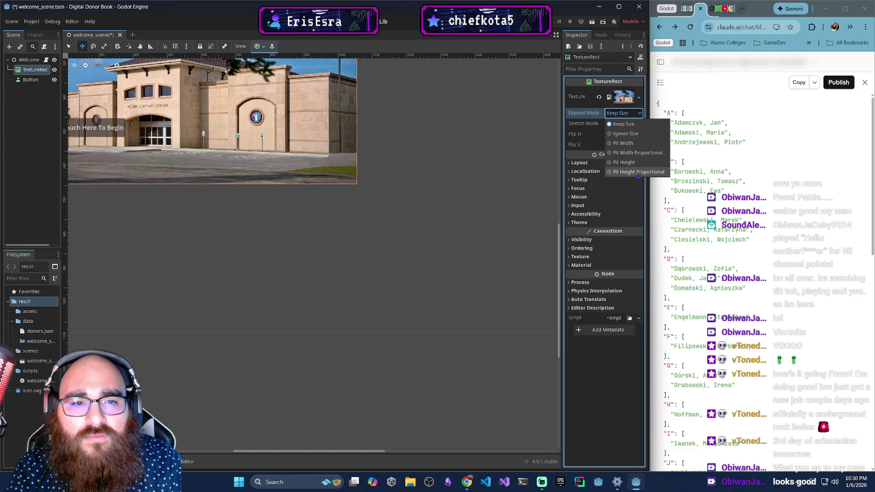
click(586, 115)
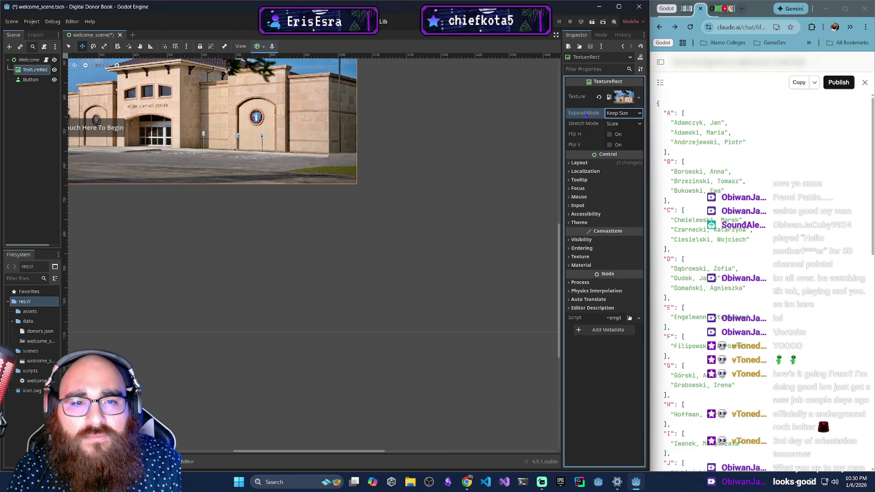
click(635, 124)
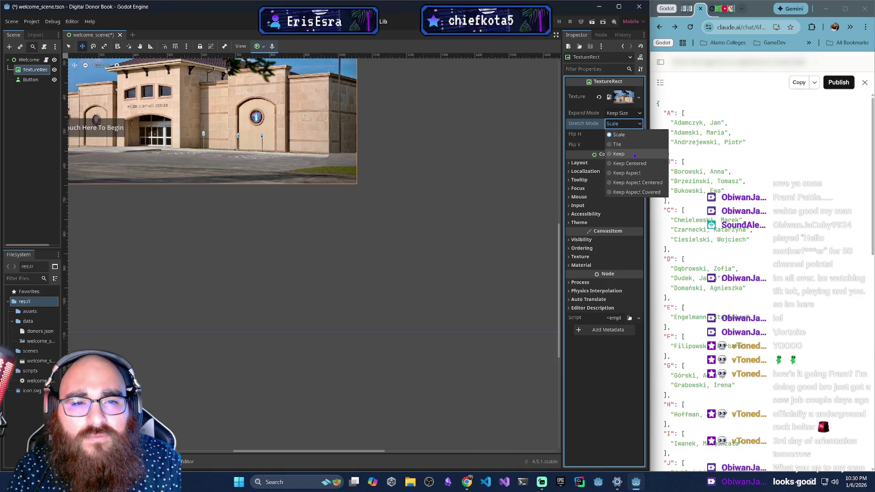
click(640, 183)
click(625, 123)
click(623, 133)
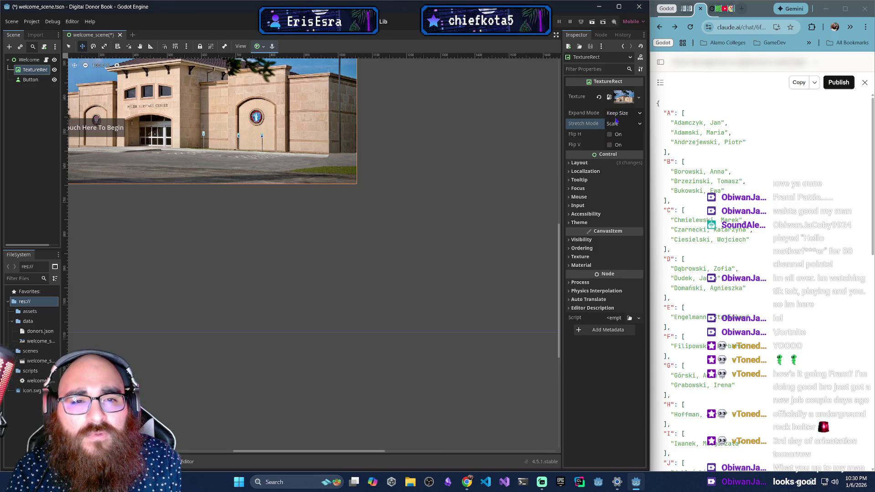
click(621, 113)
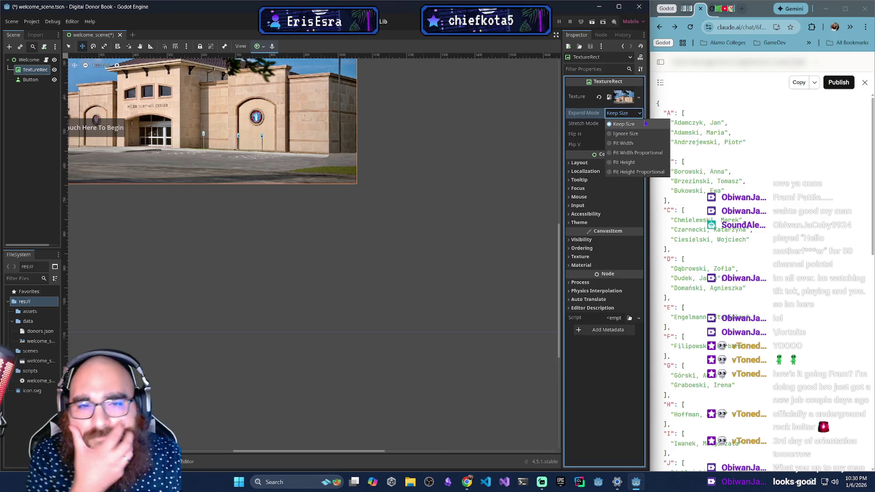
click(623, 143)
click(627, 114)
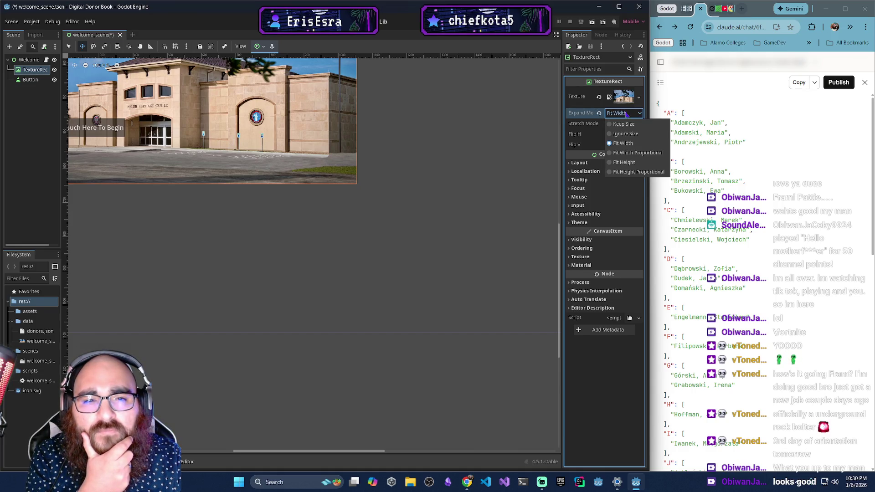
click(624, 124)
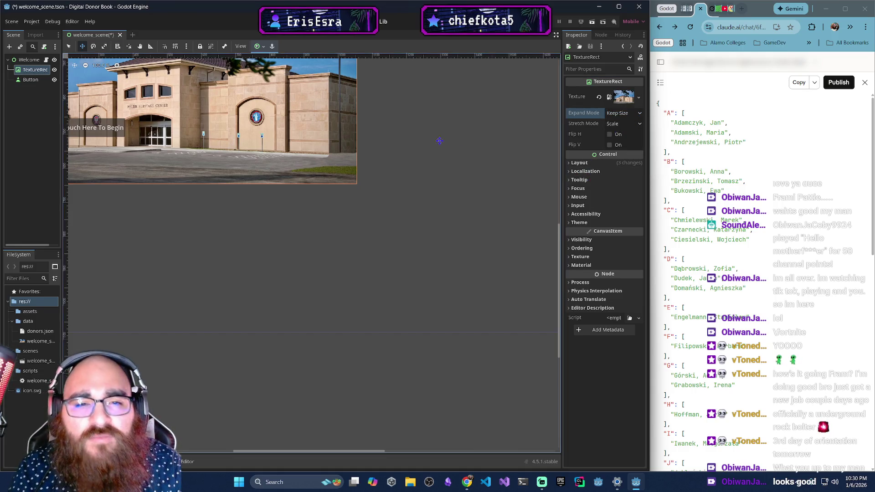
Zoom out and drag the building photo so its left edge meets the scene origin.
scroll(439, 141, down, 3)
right_click(288, 203)
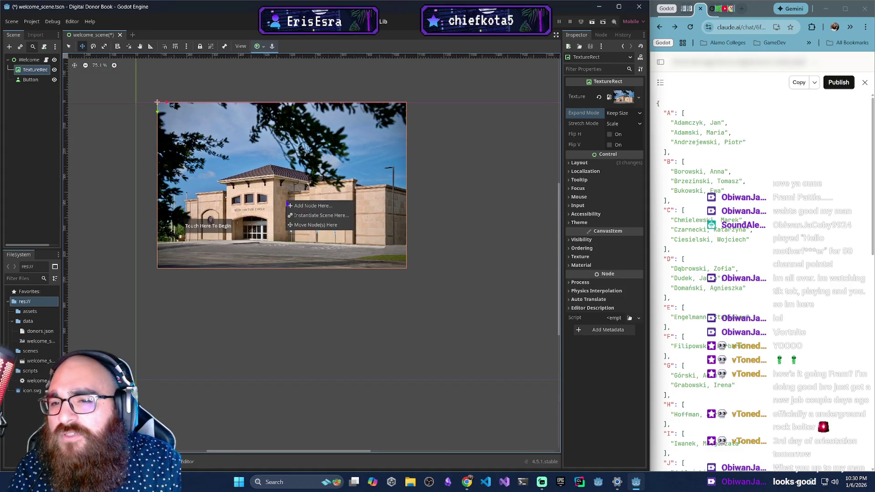
click(297, 192)
drag(297, 190, 276, 191)
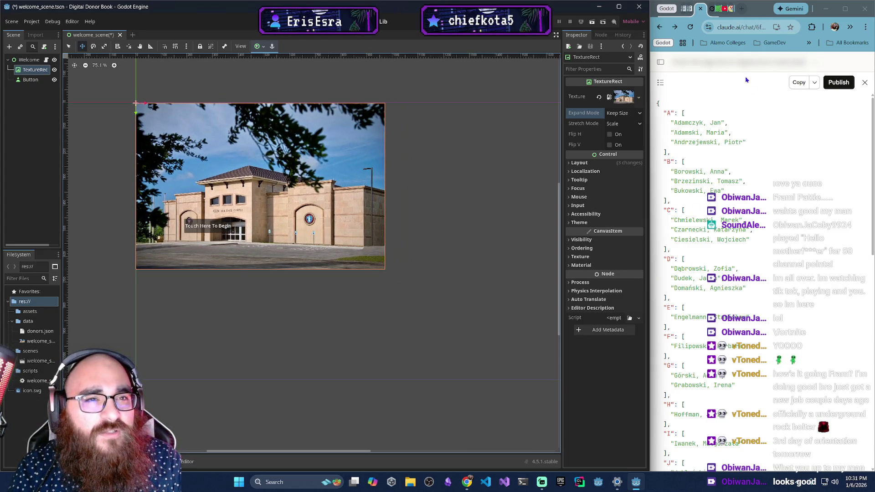
Play the '1 HOUR OF CHILL FREESTYLE BEATS' video on YouTube.
key(ctrl+Tab)
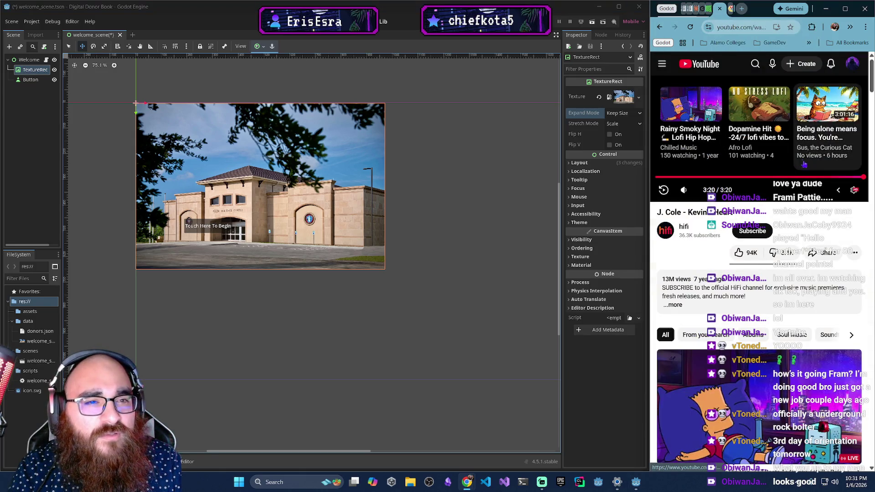
scroll(770, 302, down, 5)
scroll(769, 302, down, 10)
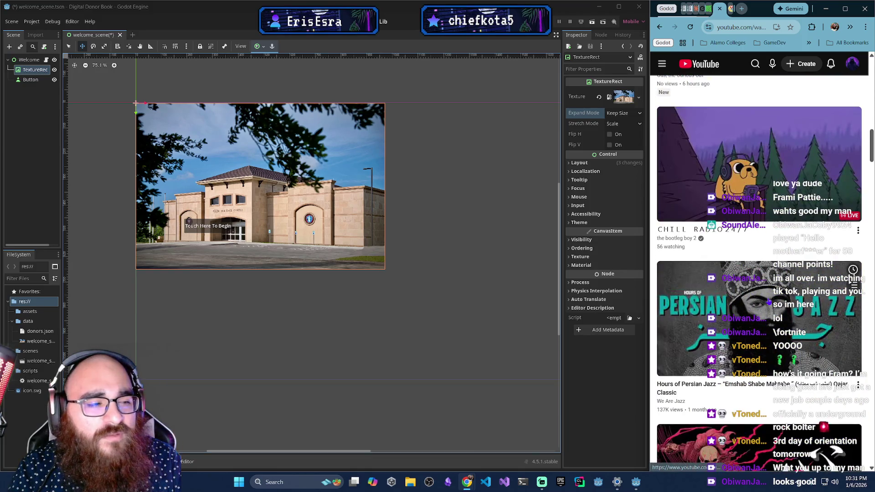
scroll(770, 302, down, 1)
scroll(759, 298, down, 10)
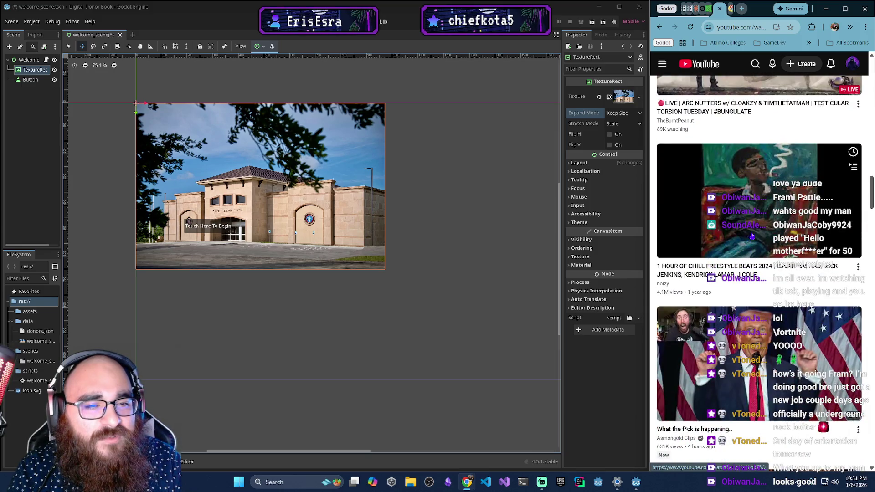
click(751, 236)
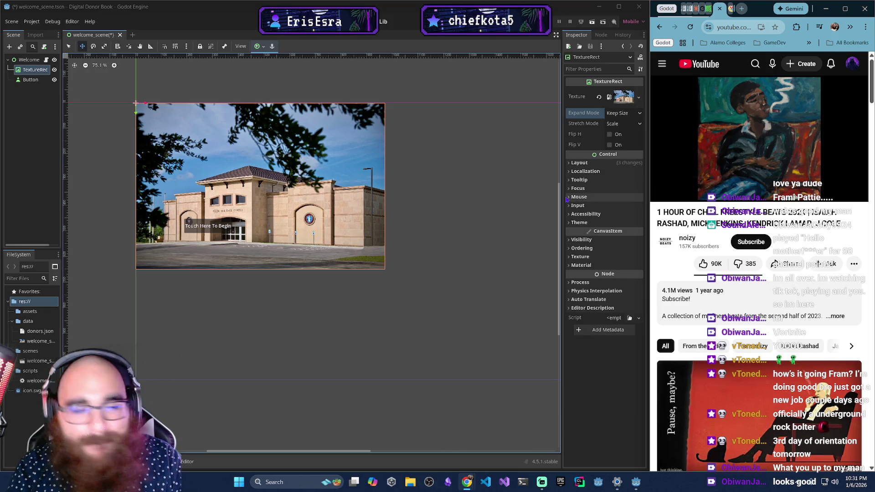
Back in Godot, nudge the photo and turn on grid snapping.
click(233, 179)
mouse_move(368, 248)
mouse_down()
mouse_move(423, 247)
mouse_move(367, 266)
mouse_move(369, 247)
mouse_up()
click(175, 46)
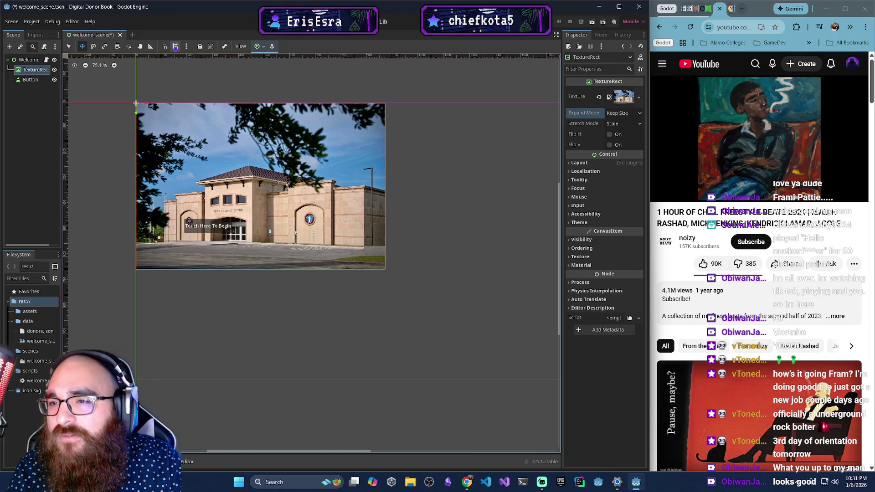
Scale the building photo up until it fills the 1920×1080 frame.
drag(212, 174, 213, 174)
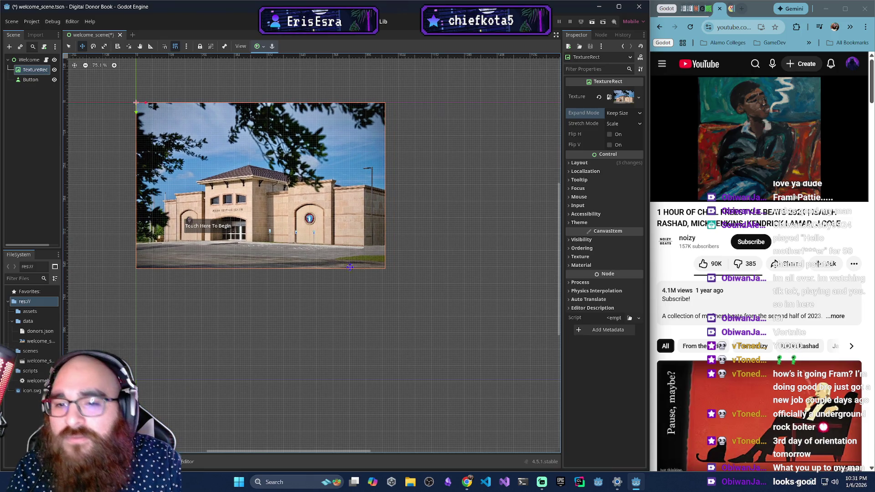
scroll(376, 363, down, 3)
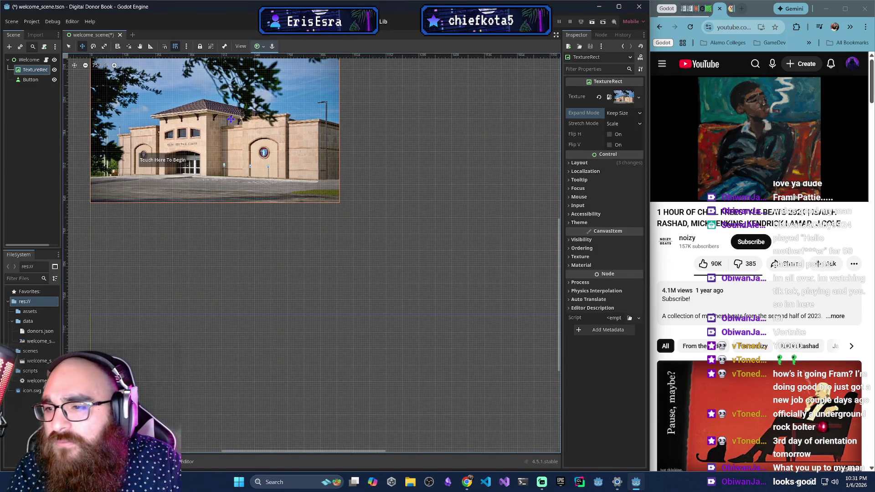
key(e)
key(s)
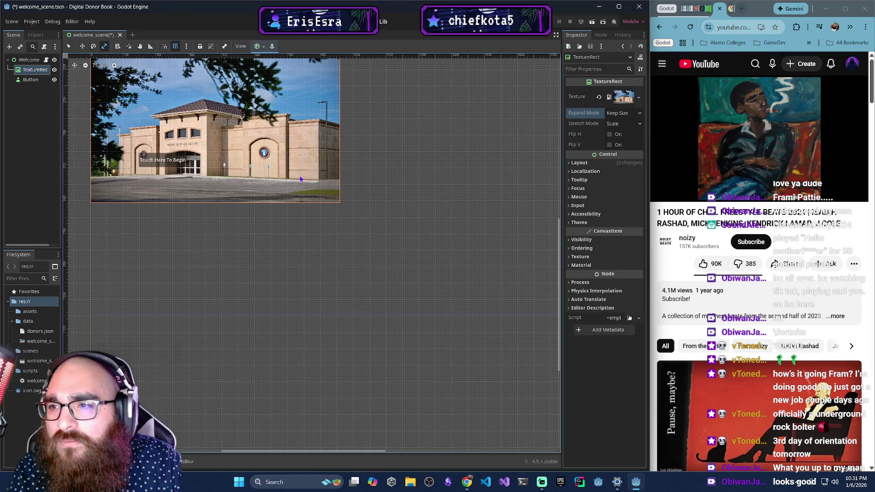
mouse_move(317, 183)
mouse_down()
mouse_move(464, 266)
mouse_move(529, 284)
mouse_up()
mouse_move(438, 375)
mouse_down()
mouse_move(352, 325)
mouse_move(310, 353)
mouse_up()
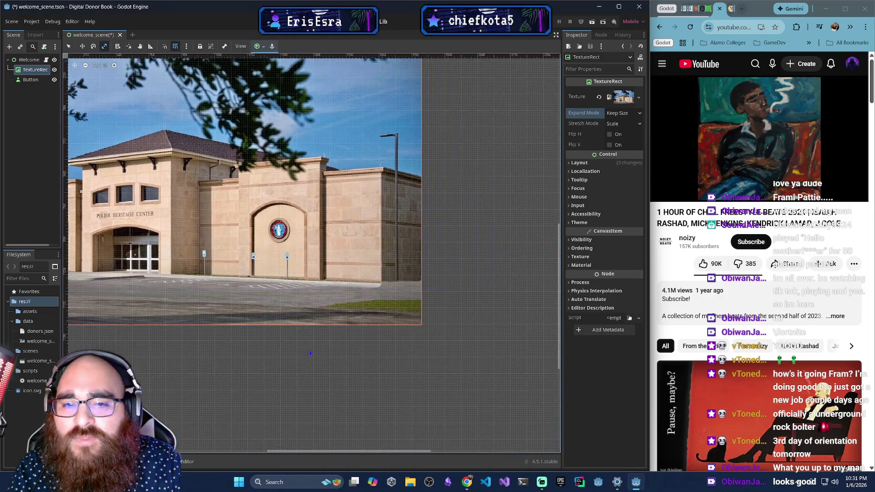
drag(390, 305, 411, 315)
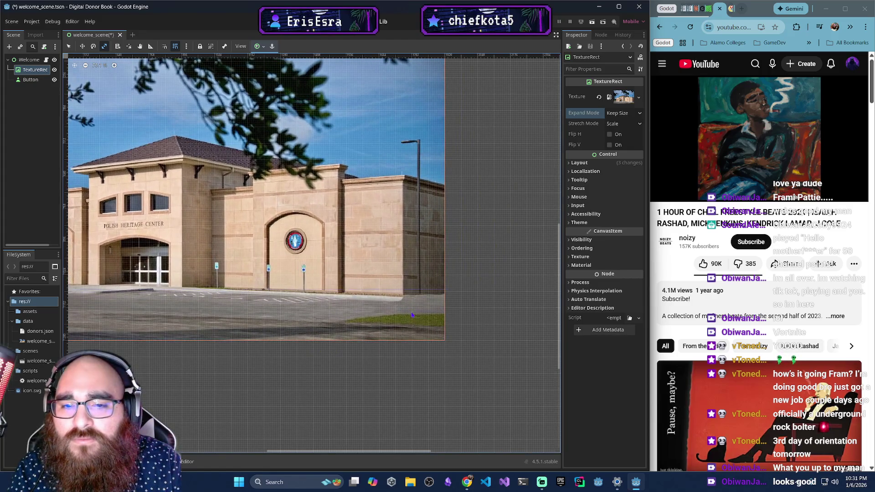
Move the Touch Here To Begin button down to the photo's lower-left.
mouse_move(169, 207)
mouse_down()
mouse_move(241, 209)
mouse_move(260, 261)
mouse_move(306, 244)
mouse_move(352, 244)
mouse_move(357, 280)
mouse_up()
click(180, 236)
click(258, 254)
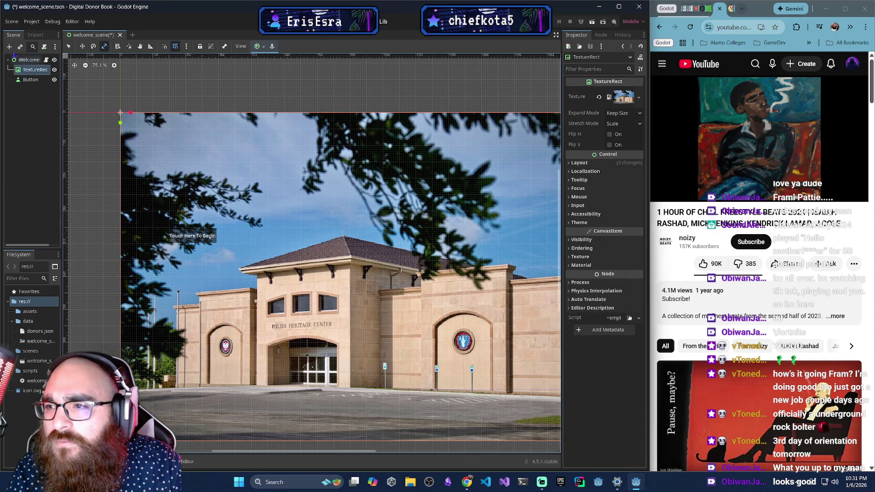
click(191, 236)
key(w)
key(e)
key(w)
mouse_move(194, 236)
mouse_down()
mouse_move(301, 358)
mouse_move(221, 369)
mouse_up()
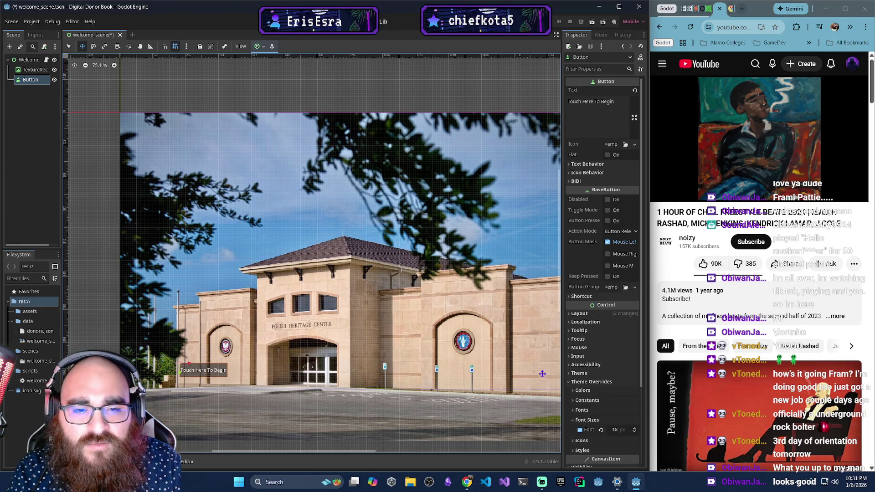
scroll(596, 345, down, 3)
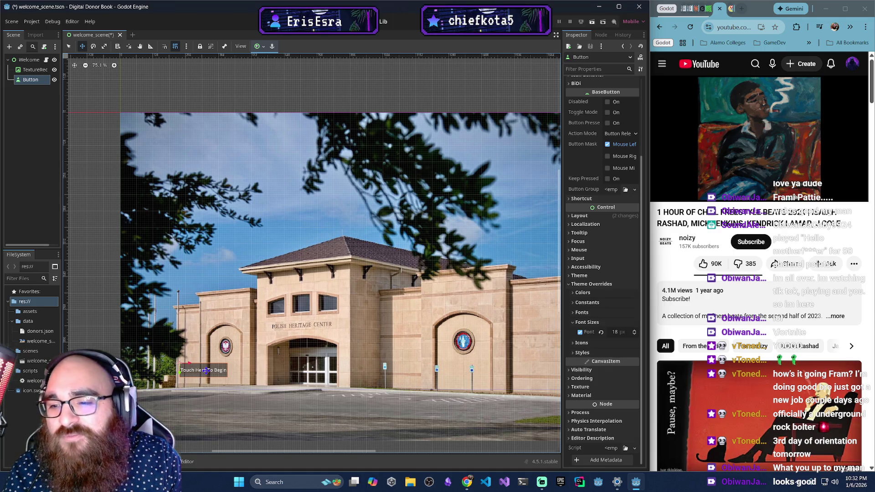
scroll(602, 232, up, 4)
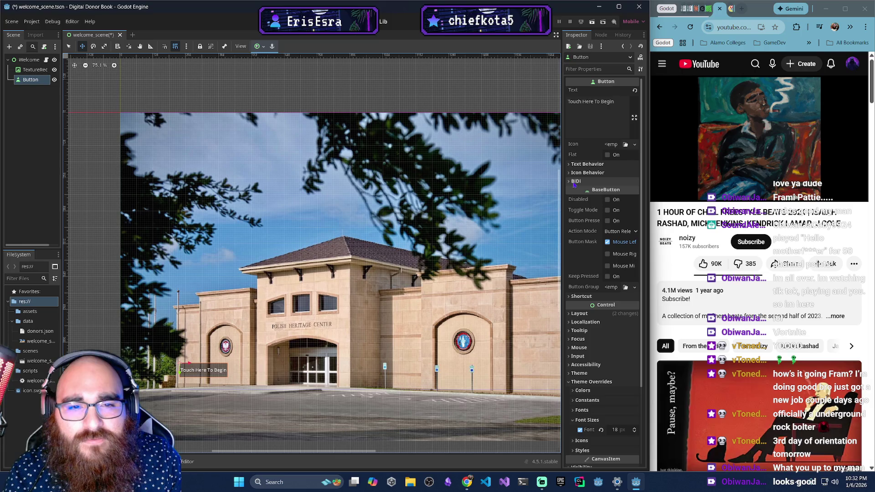
scroll(572, 359, down, 4)
click(570, 389)
scroll(593, 386, down, 1)
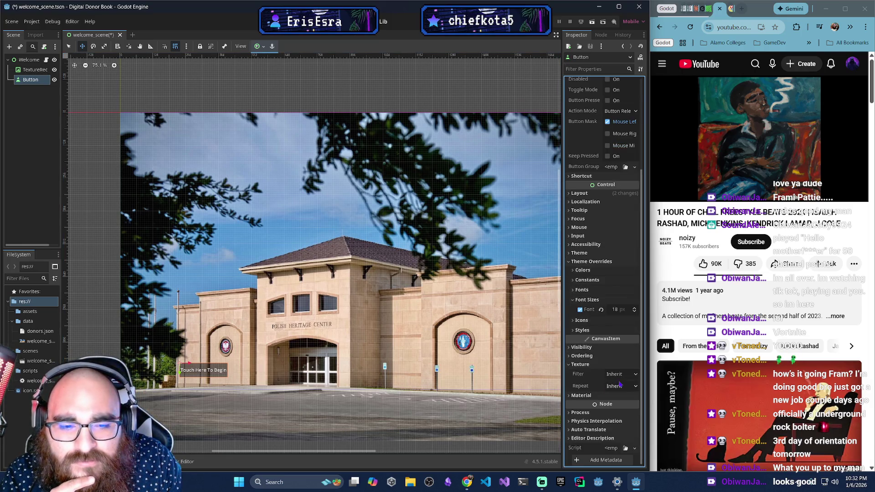
scroll(620, 384, up, 5)
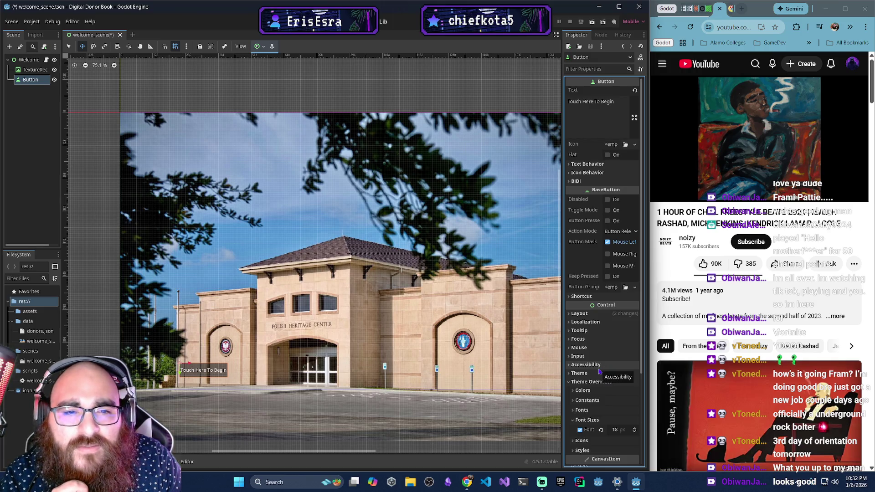
click(26, 80)
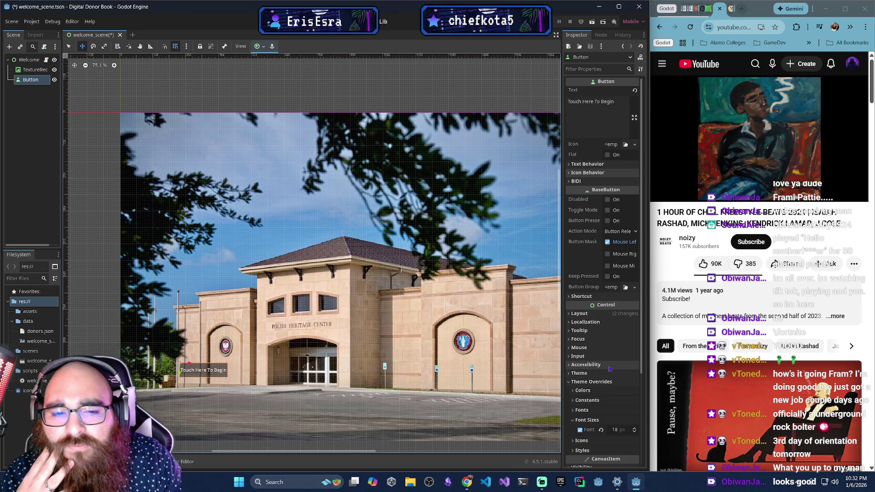
scroll(607, 374, down, 3)
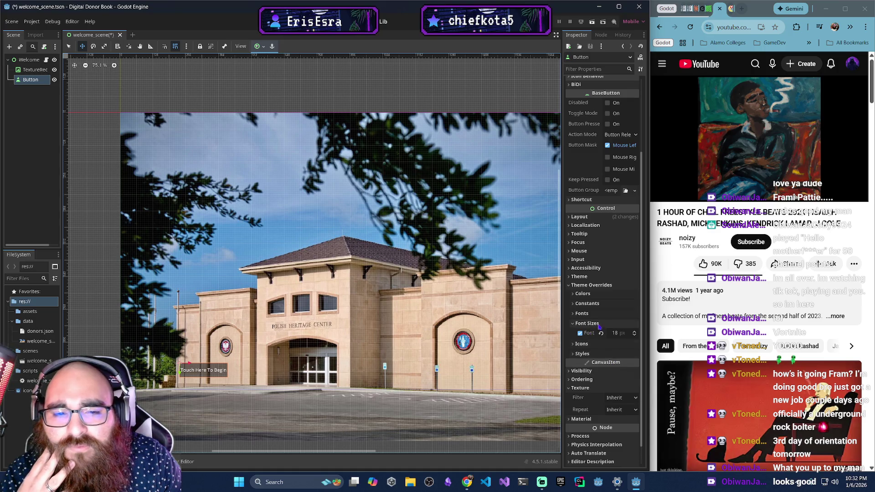
click(575, 324)
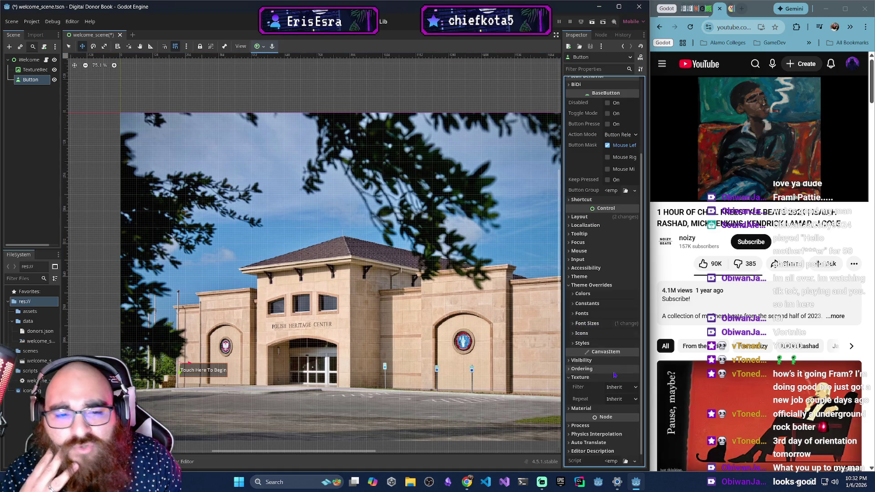
scroll(606, 228, up, 3)
click(592, 69)
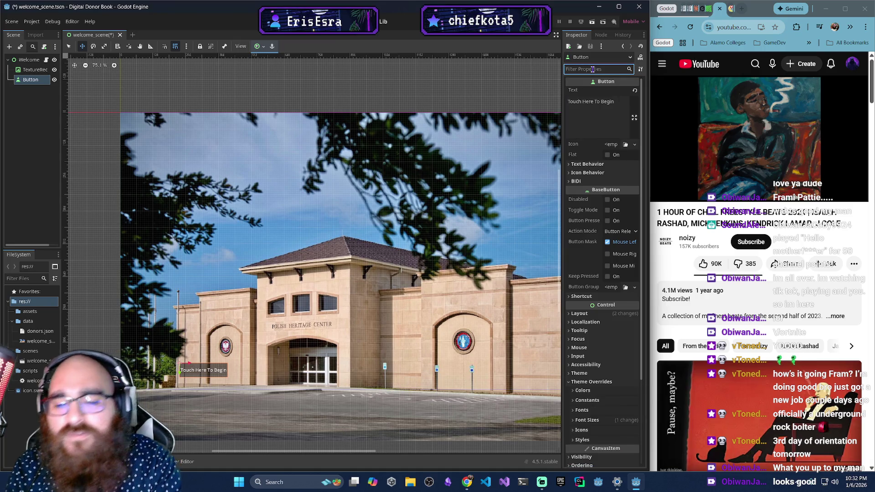
Filter the Inspector for Transform and set the button's scale to 2.0 × 2.0.
text(x)
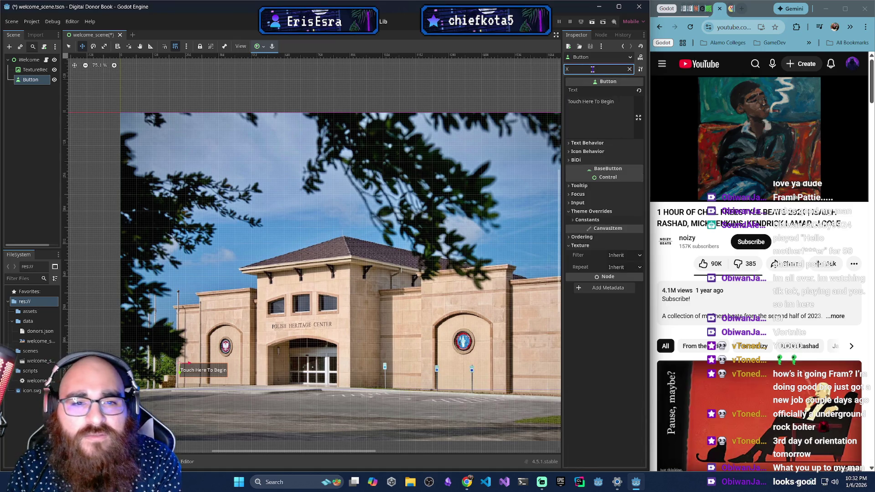
text(y)
key(BackSpace)
key(BackSpace)
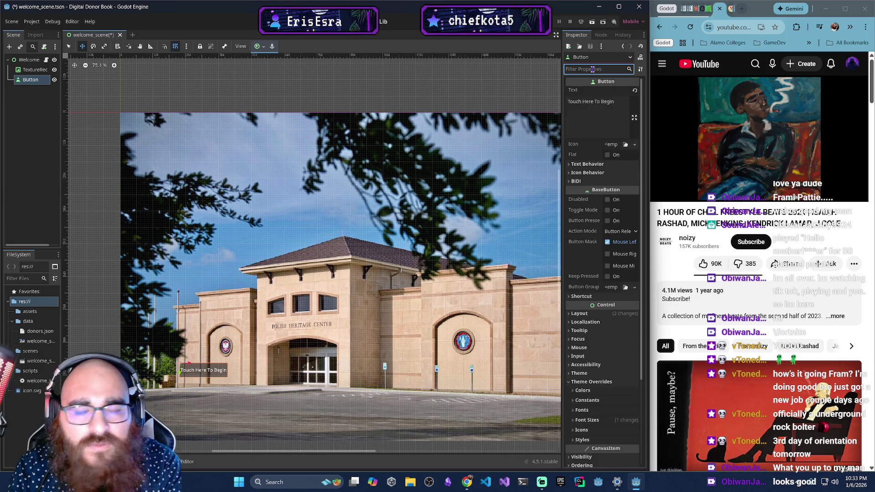
text(TRANSFO)
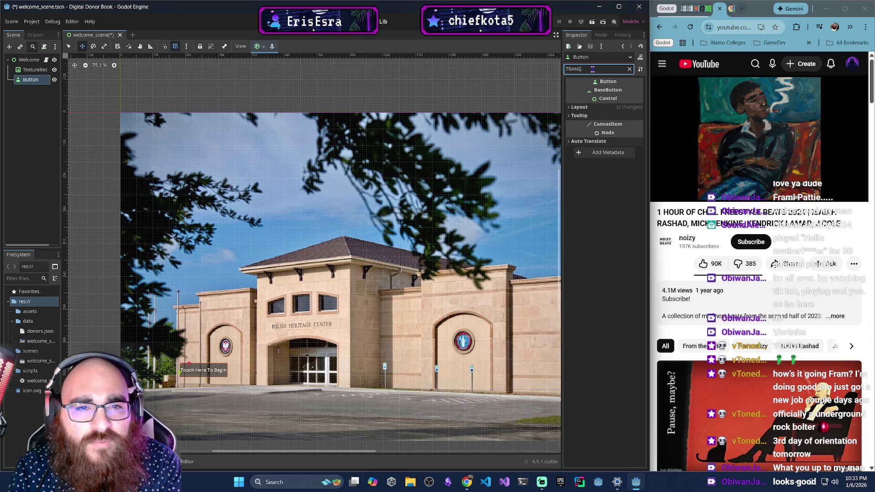
click(573, 107)
click(574, 116)
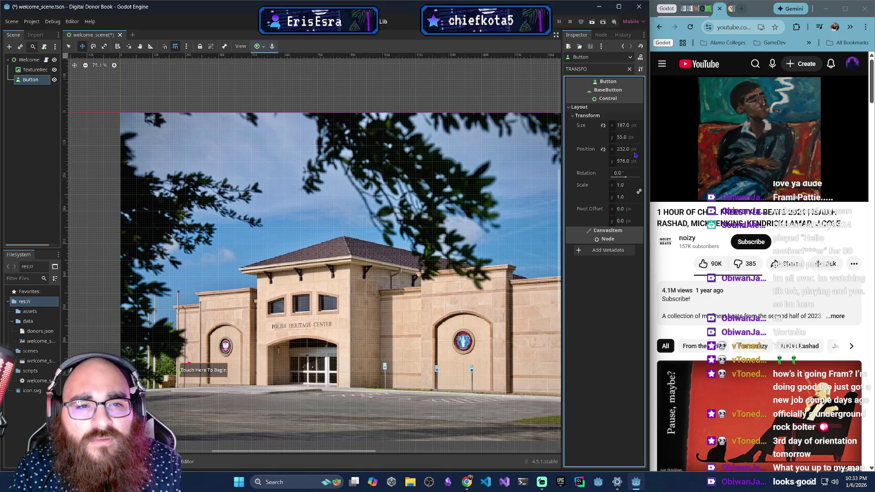
click(625, 187)
text(2)
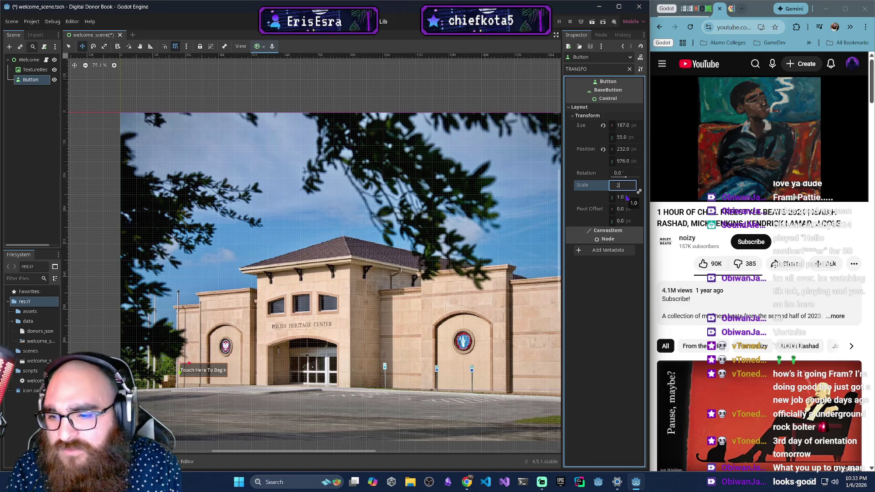
click(620, 197)
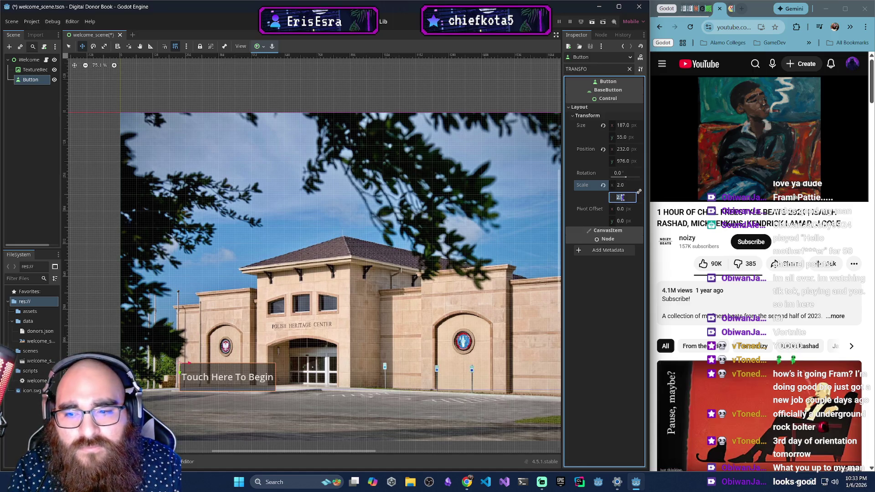
key(Return)
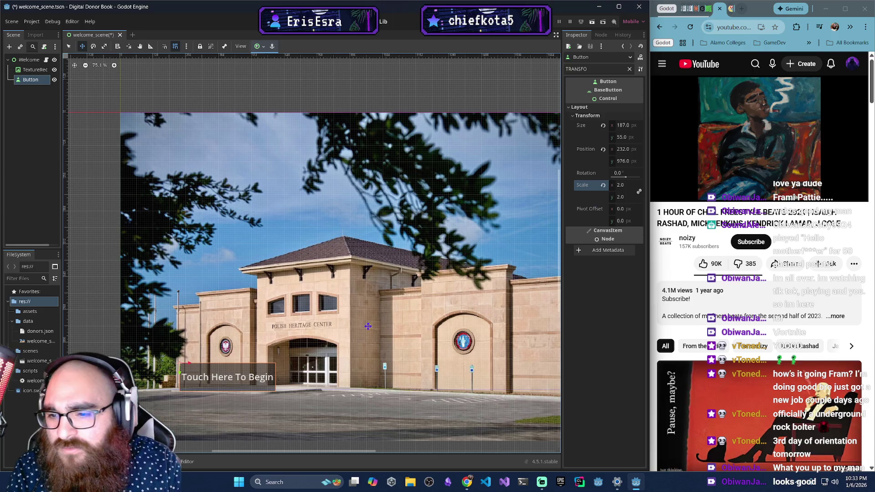
Disable grid snap and place the button near the building entrance at 272, 867.
drag(245, 371, 259, 352)
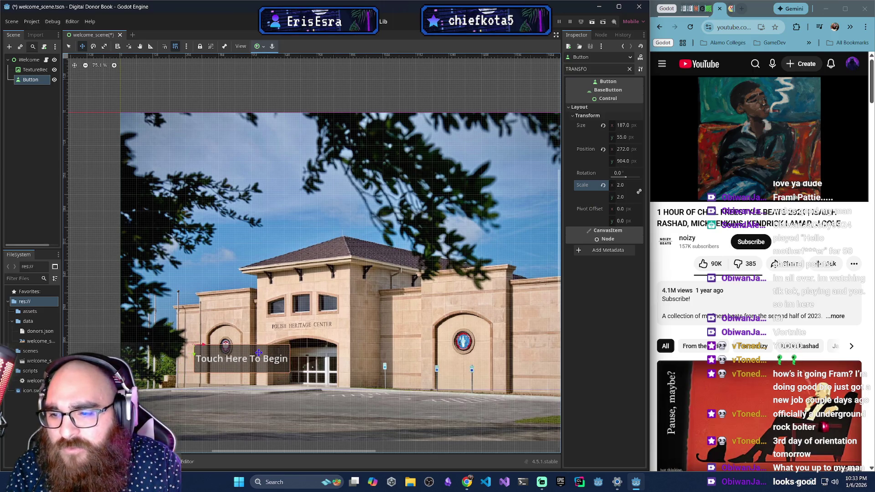
click(176, 47)
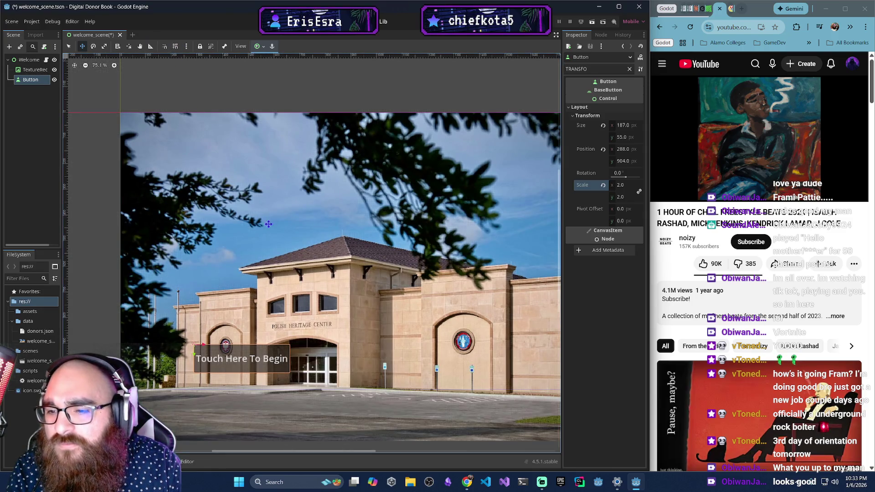
mouse_move(236, 360)
mouse_down()
mouse_move(267, 372)
mouse_move(277, 406)
mouse_move(310, 290)
mouse_move(223, 313)
mouse_move(221, 351)
mouse_move(230, 347)
mouse_up()
scroll(403, 214, up, 4)
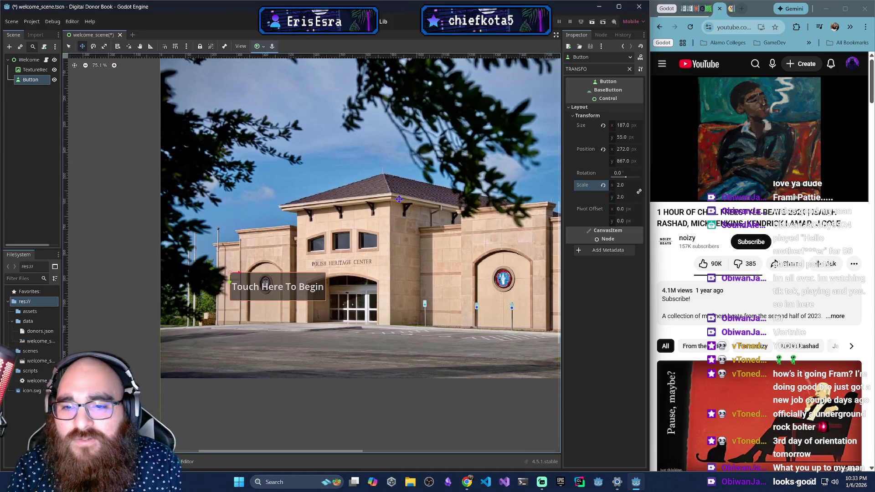
scroll(421, 224, down, 9)
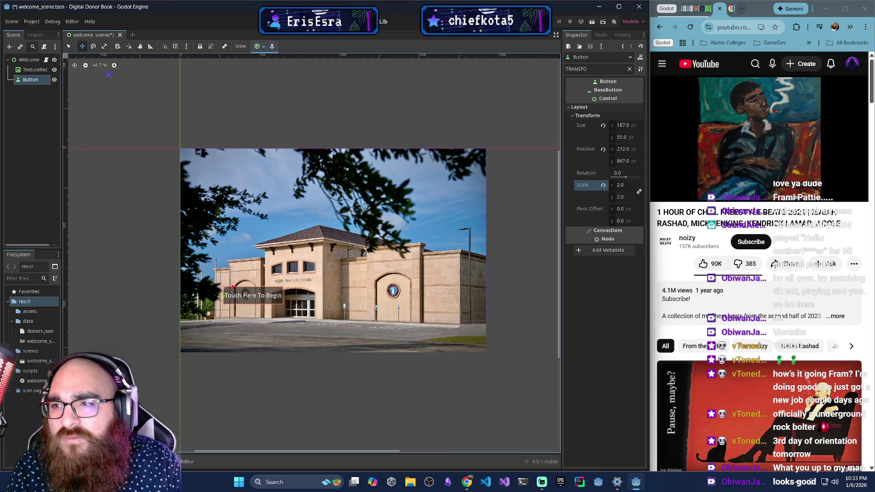
Open welcome_scene.gd in the Script editor and resize the panels and browser window.
key(ctrl+F3)
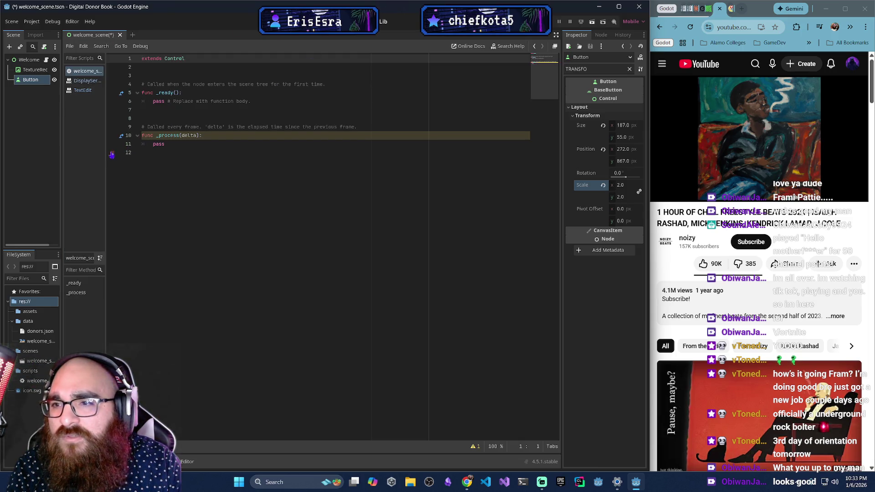
mouse_move(560, 155)
mouse_down()
mouse_move(498, 151)
mouse_move(536, 150)
mouse_up()
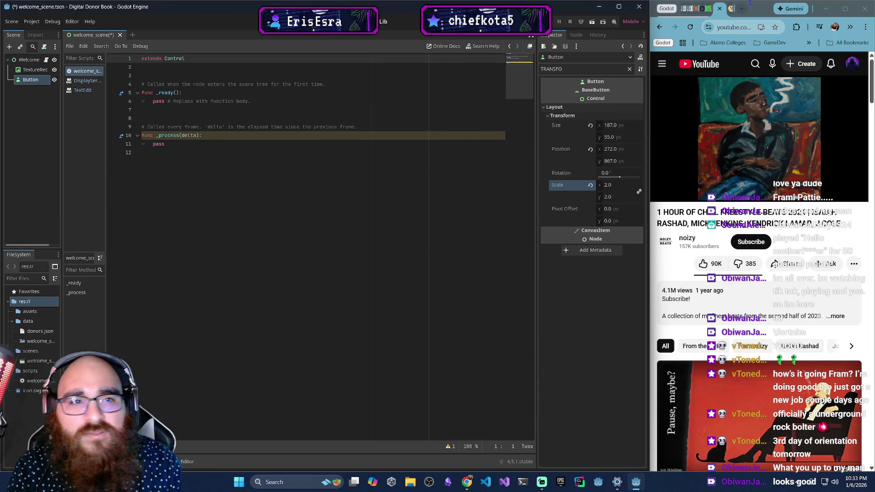
drag(651, 59, 470, 60)
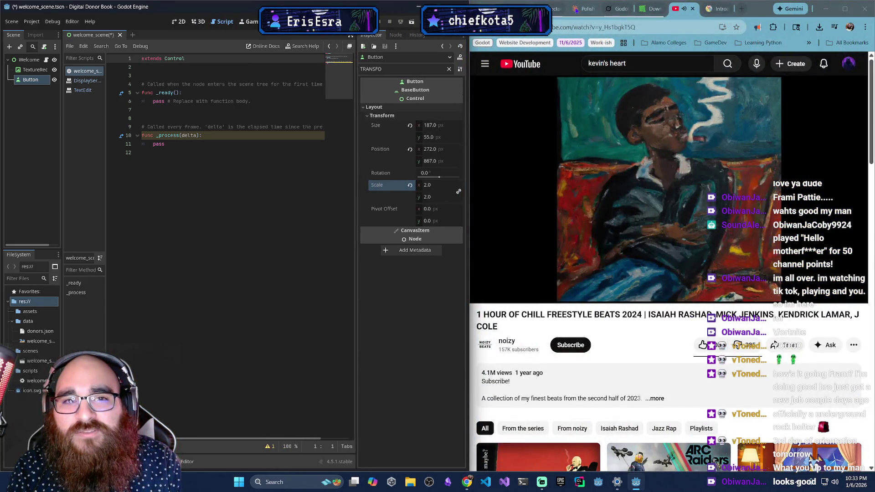
Show Claude's Main Structure code card for WelcomeScene.gd beside the script.
click(590, 9)
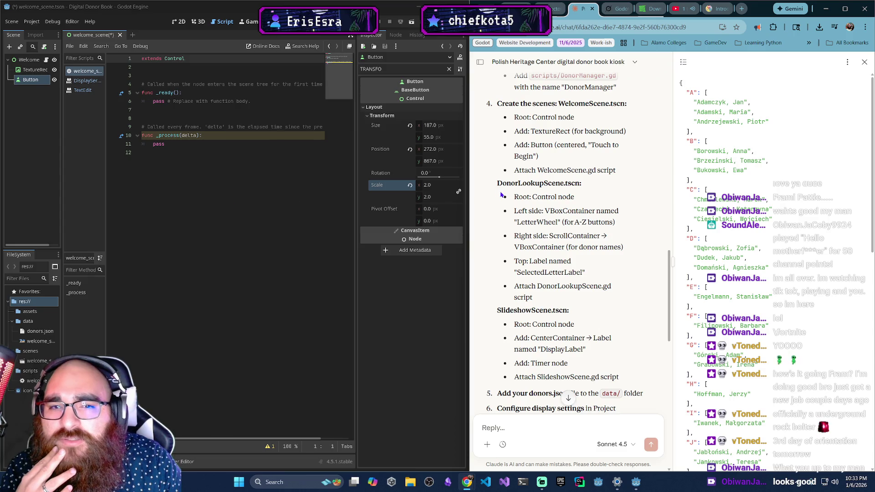
scroll(570, 251, up, 3)
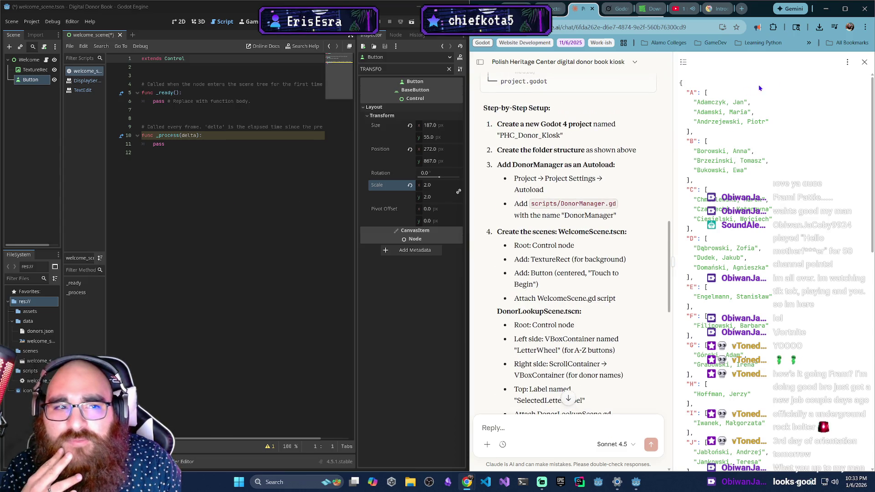
scroll(524, 201, up, 4)
scroll(524, 201, up, 7)
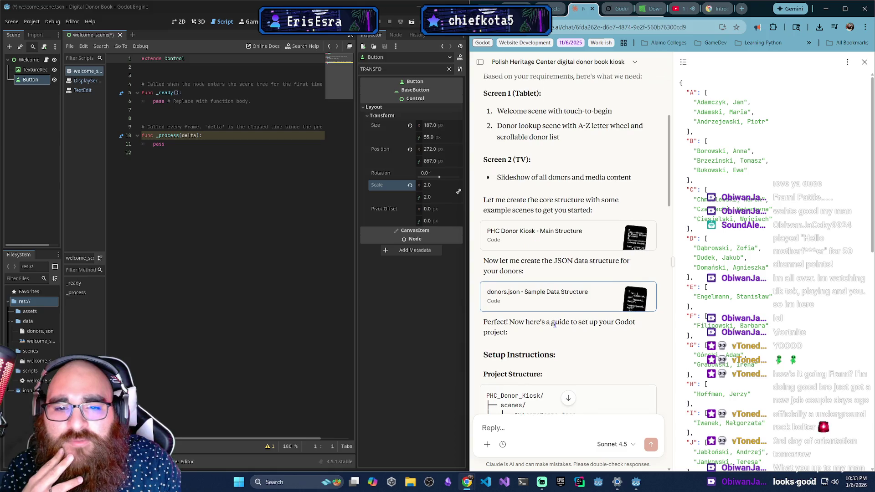
click(559, 242)
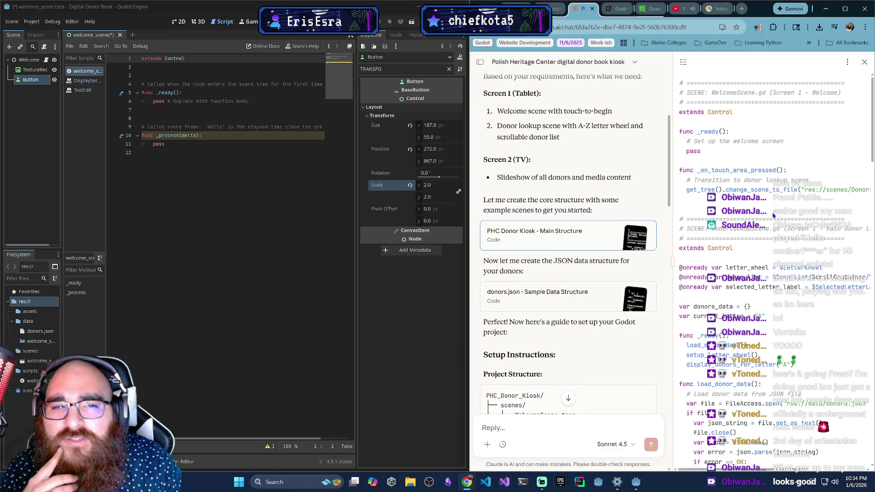
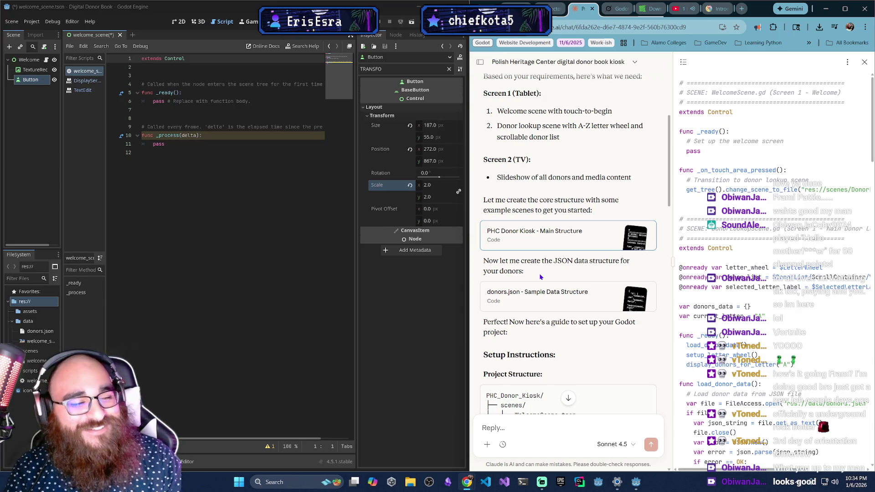
Give the browser more room beside the editor and widen the chat's generated code panel.
mouse_move(470, 302)
mouse_down()
mouse_move(399, 299)
mouse_move(454, 302)
mouse_up()
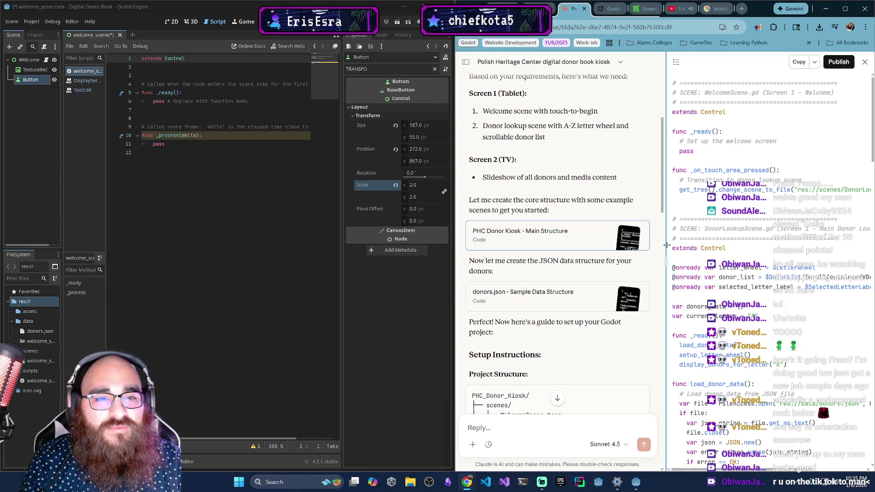
drag(667, 246, 636, 248)
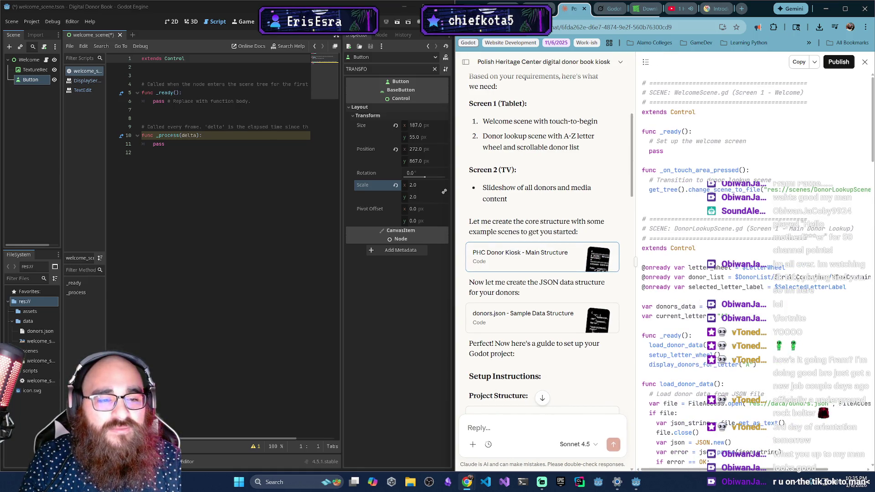
drag(766, 470, 774, 473)
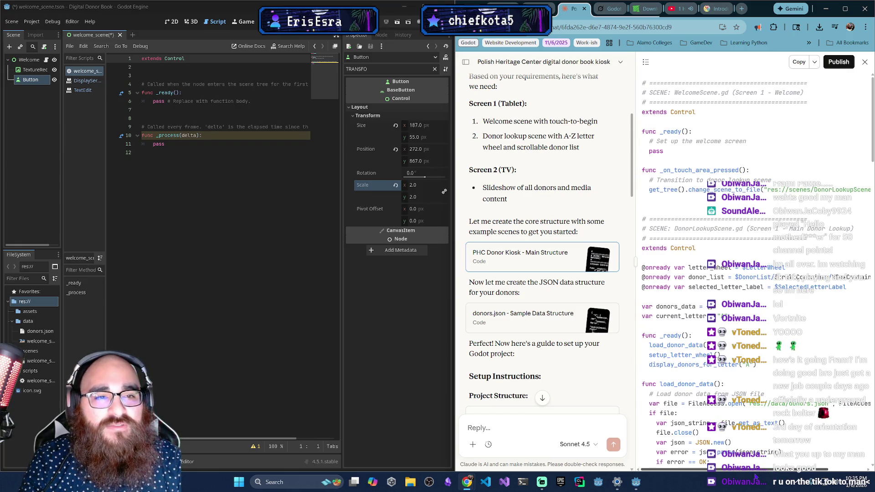
mouse_move(756, 471)
mouse_down()
mouse_move(794, 471)
mouse_move(764, 475)
mouse_up()
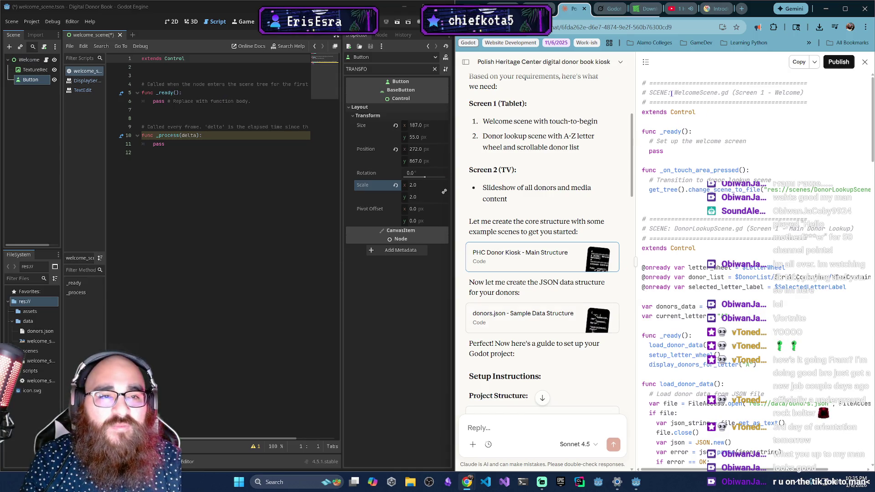
Close the code view, narrow the Inspector, and show the welcome scene's 2D layout.
click(865, 61)
scroll(655, 305, down, 15)
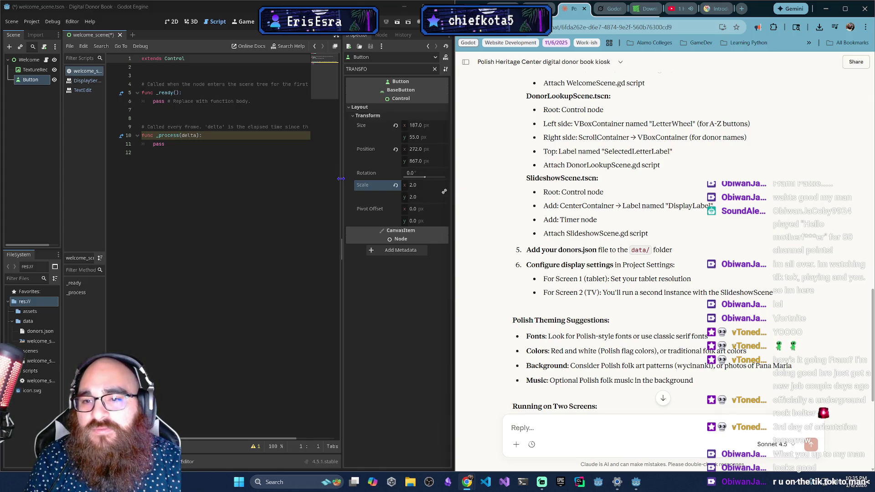
drag(344, 181, 378, 181)
click(172, 21)
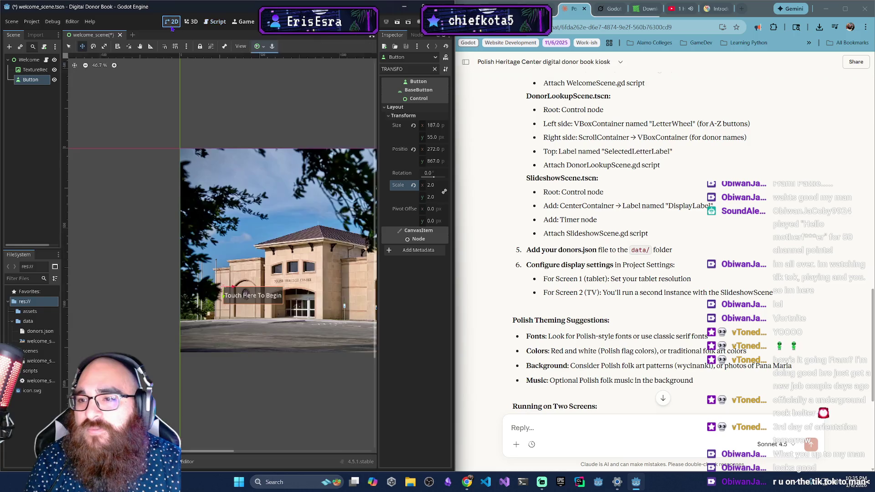
Pan over the welcome layout, collapse the data folder, and open a new empty scene tab.
scroll(218, 379, up, 2)
scroll(218, 379, right, 2)
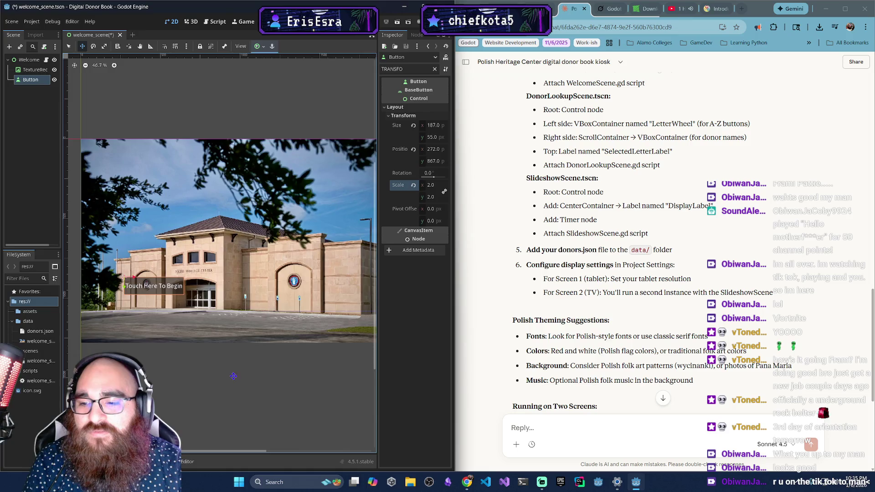
scroll(280, 338, down, 2)
scroll(280, 338, left, 2)
scroll(280, 338, right, 2)
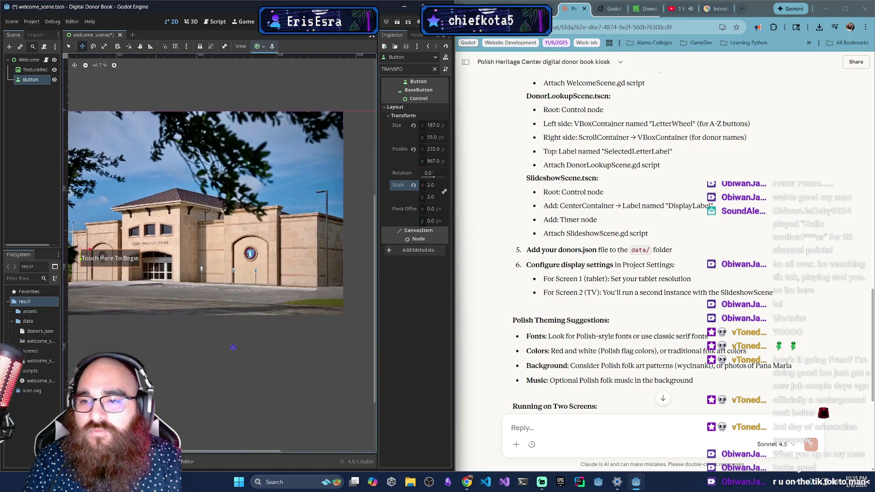
scroll(287, 356, up, 2)
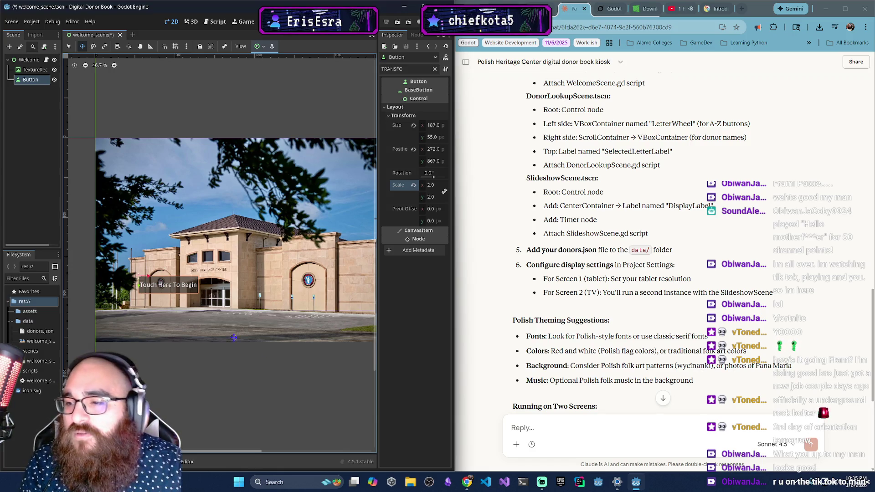
click(12, 322)
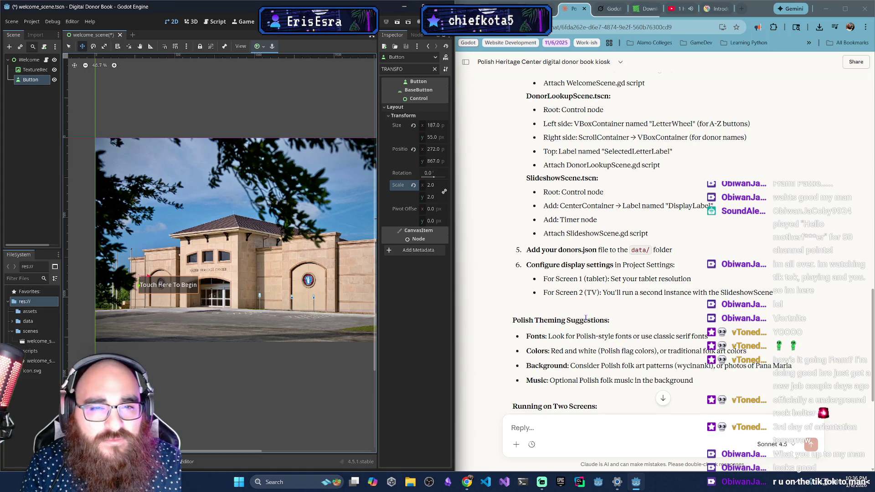
scroll(586, 318, up, 2)
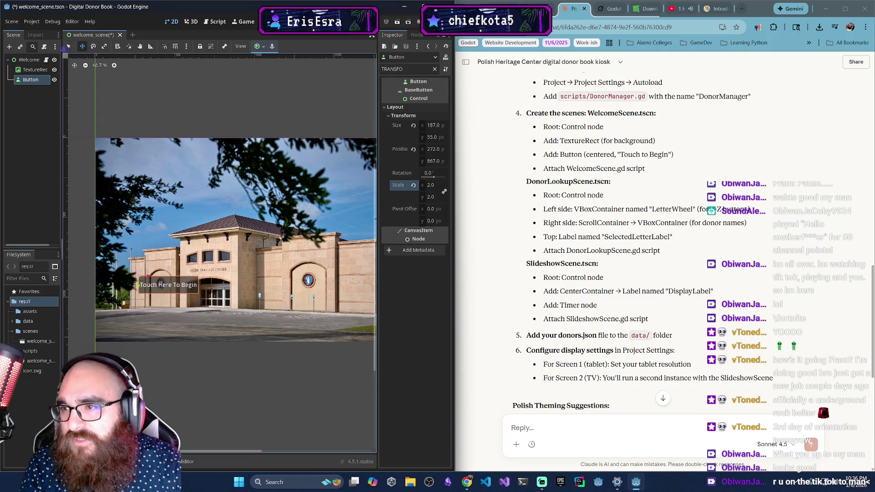
click(132, 34)
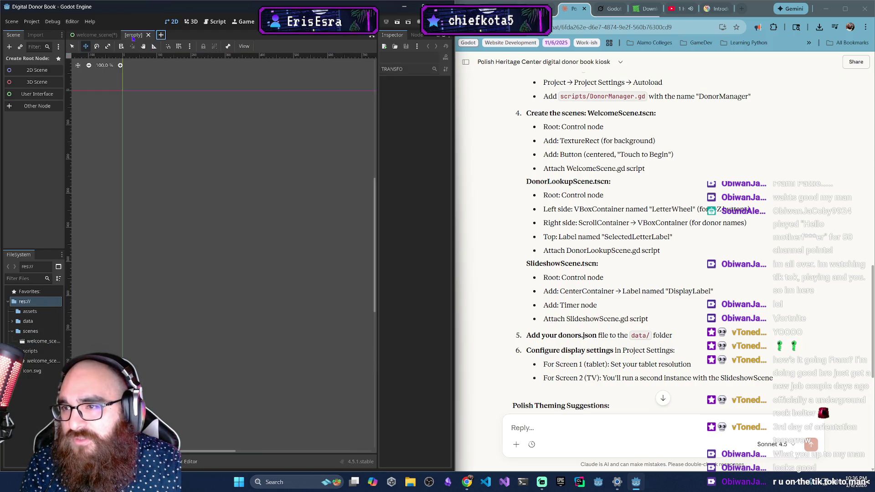
Create a Control node as the new scene's root.
click(27, 109)
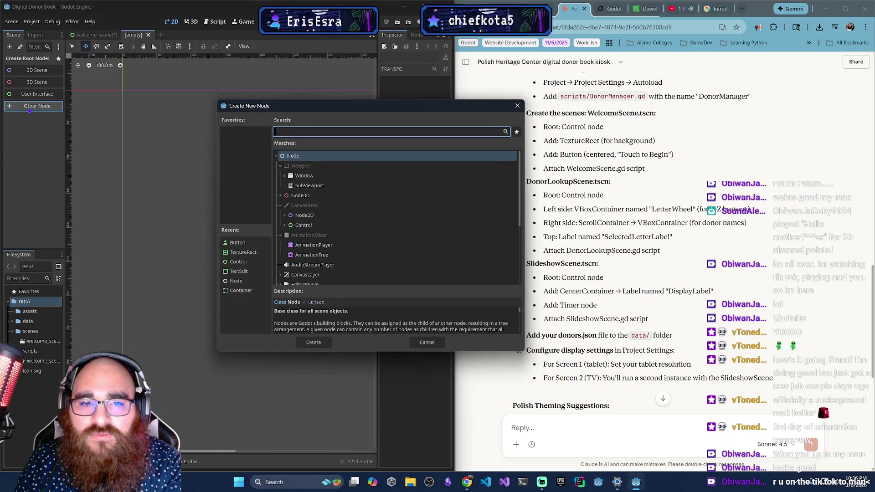
text(cONTROl)
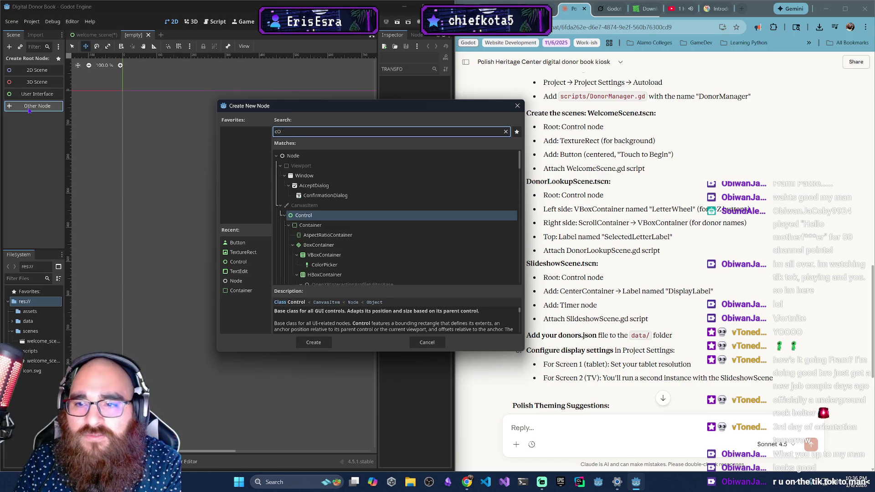
key(Return)
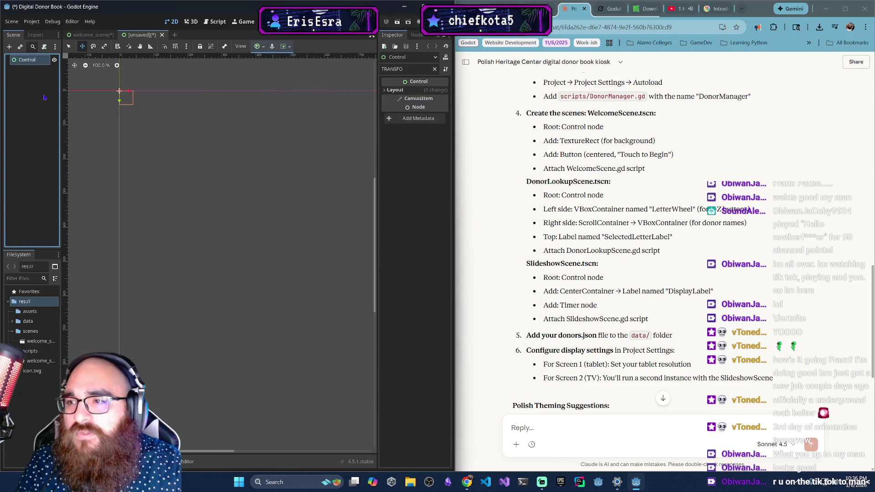
Rename the root Control node to DonorLookupScene and clear the Inspector property filter.
double_click(19, 60)
text(Do)
text(noroLork)
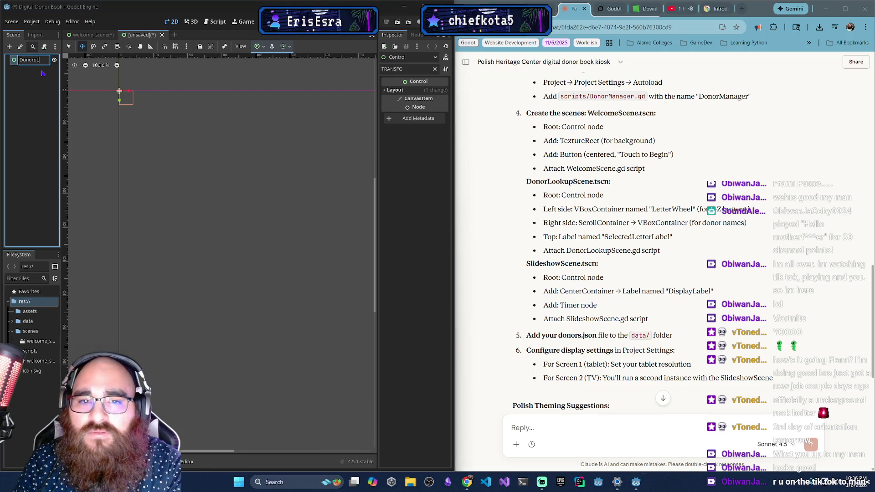
key(BackSpace)
text(o)
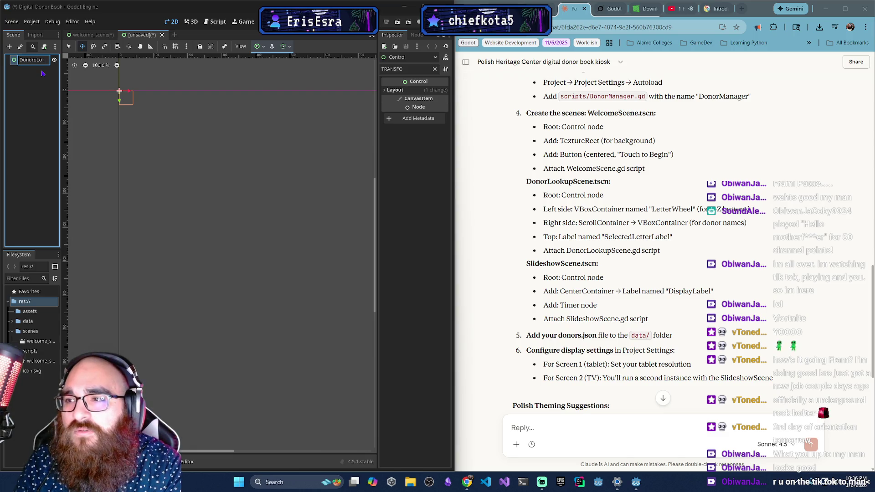
key(BackSpace)
key(BackSpace)
key(BackSpace)
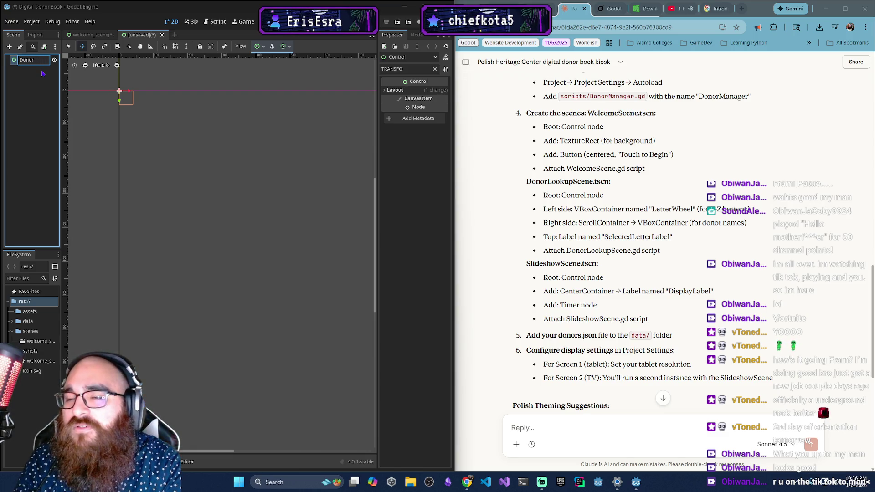
text(oor)
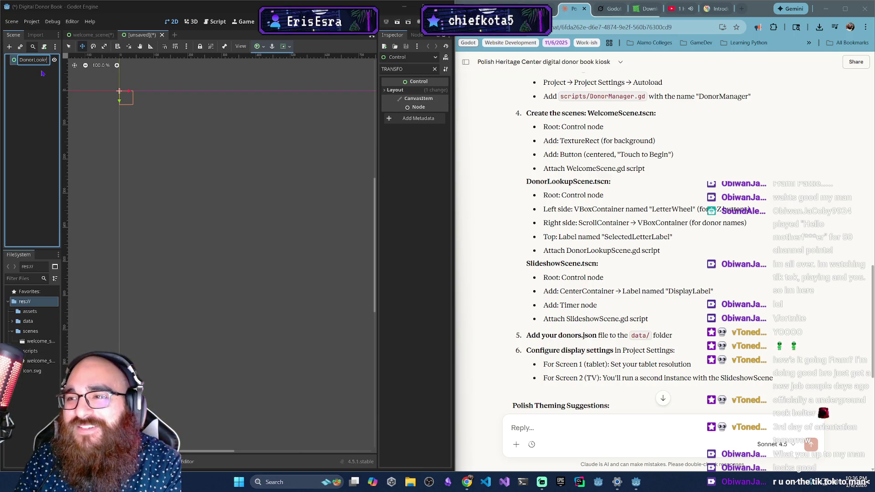
text(up)
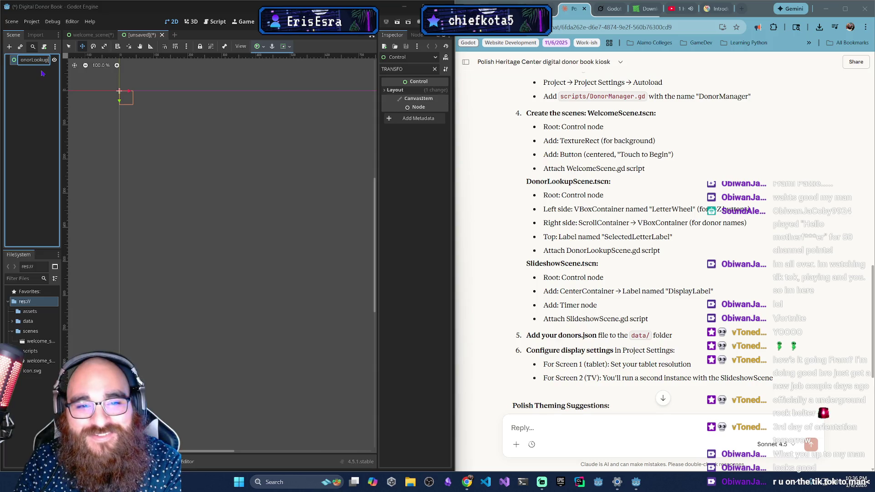
text(Scene)
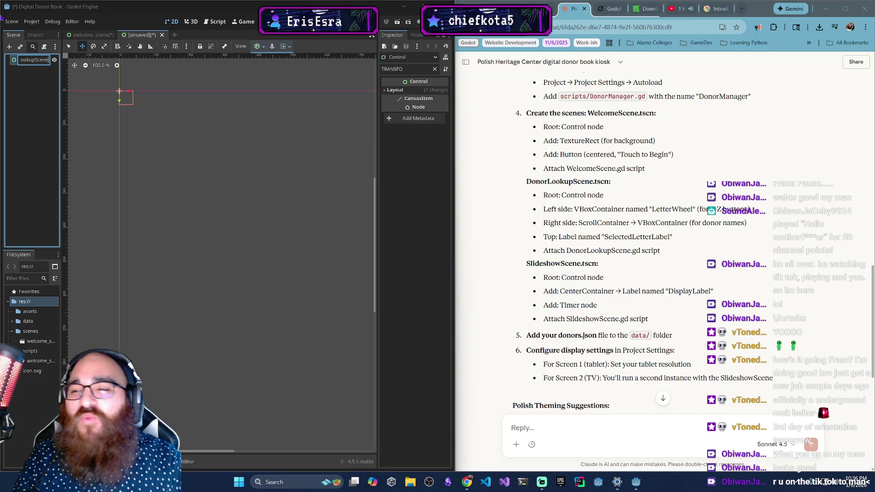
key(Return)
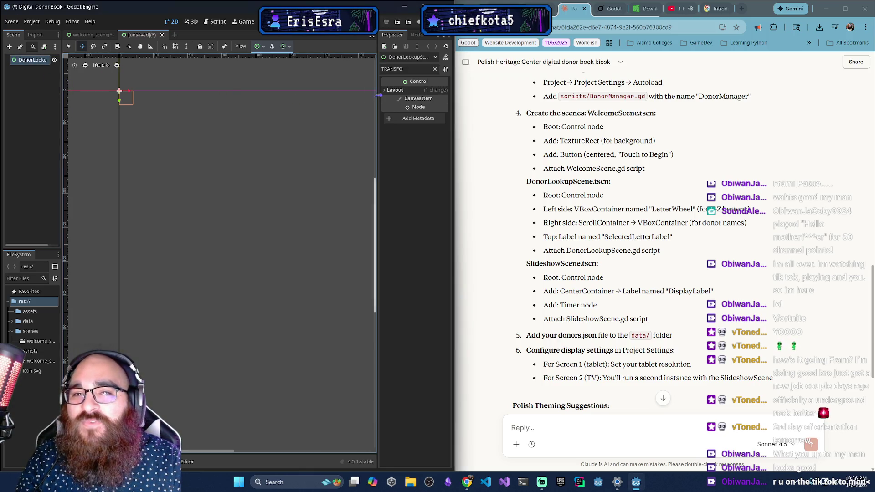
click(435, 69)
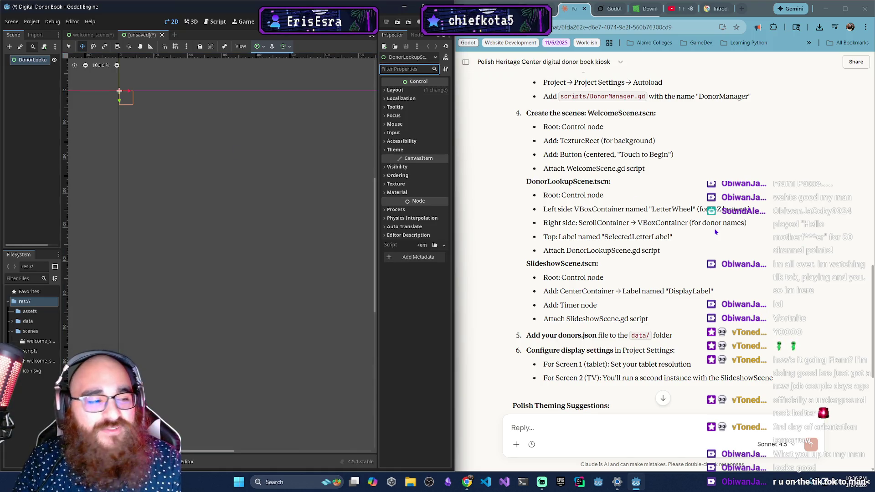
drag(332, 296, 320, 281)
Consult the browser setup guide, then choose Add Child Node on DonorLookupScene.
scroll(274, 265, left, 1)
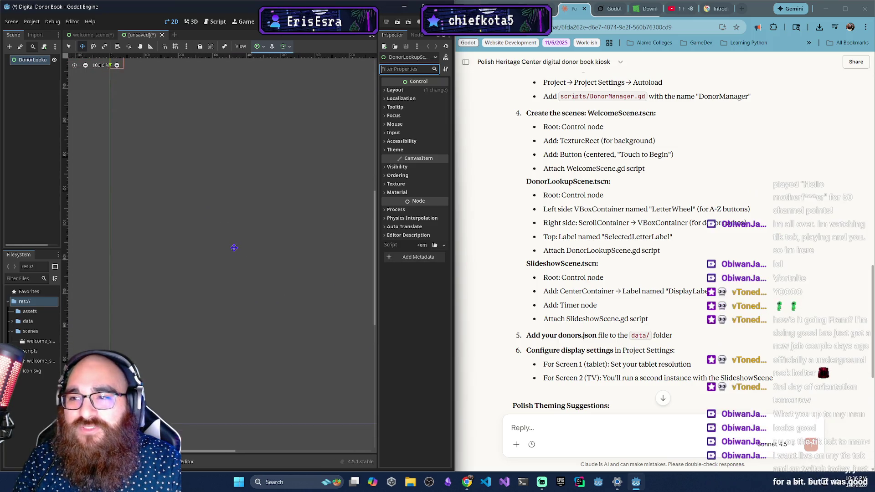
scroll(234, 248, down, 6)
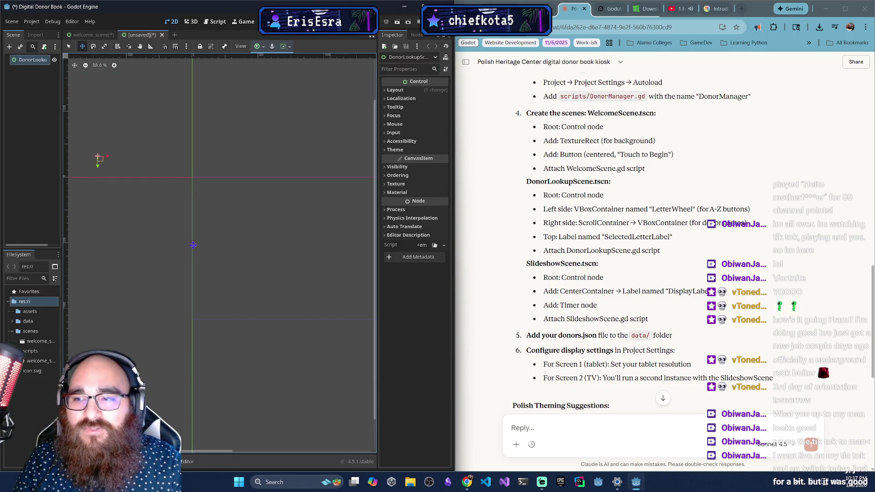
scroll(276, 262, right, 5)
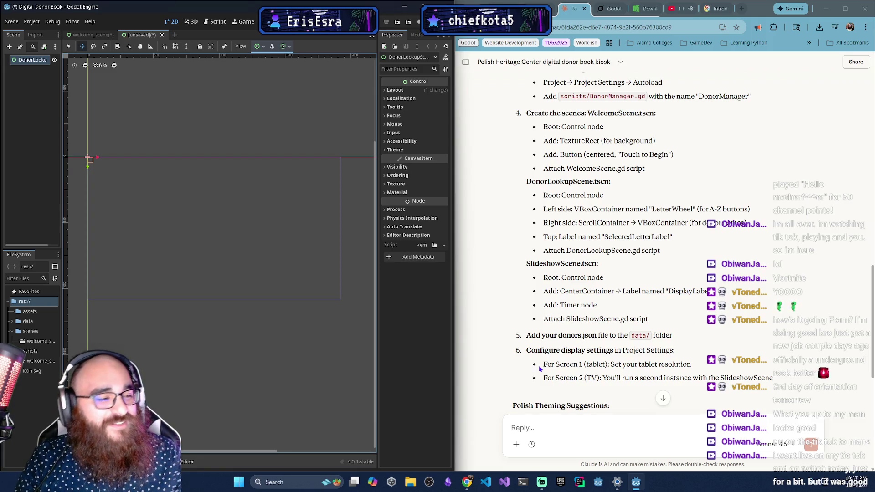
click(540, 369)
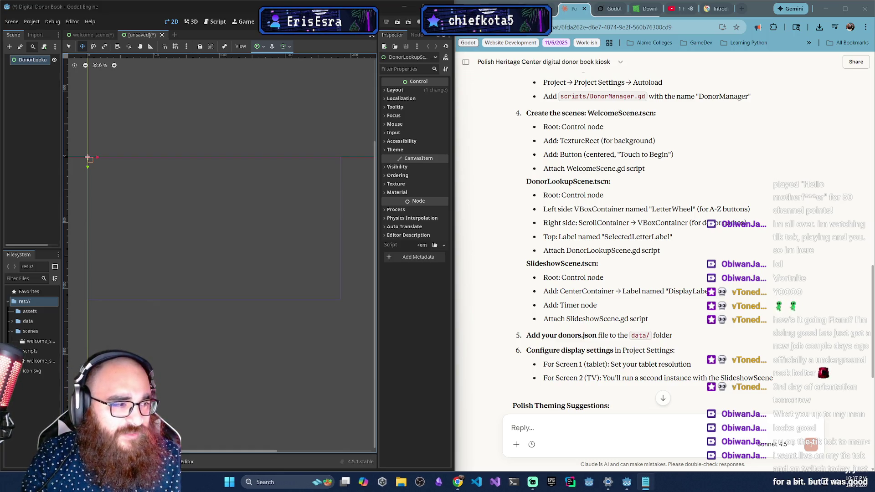
click(263, 168)
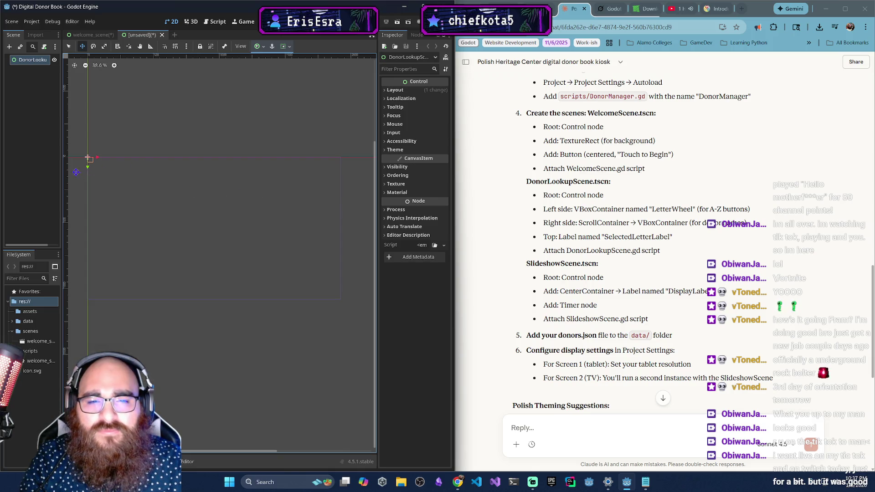
right_click(32, 60)
click(43, 68)
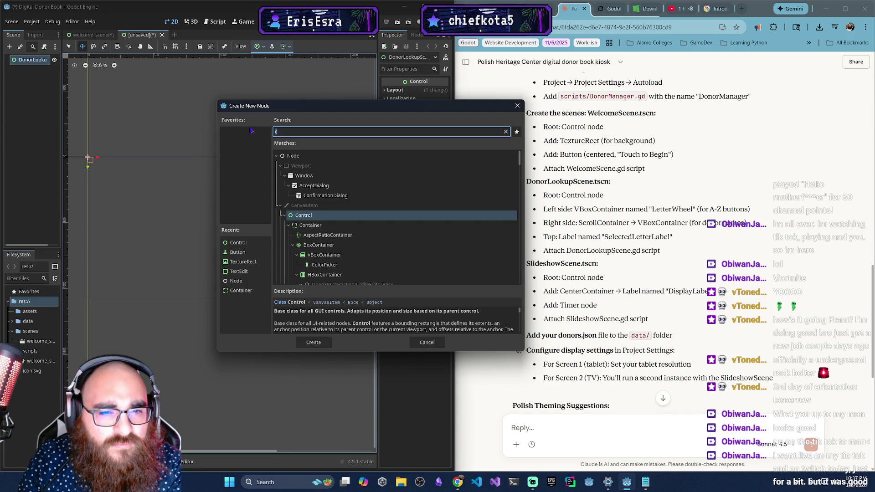
Add a VBoxContainer under DonorLookupScene and name it LetterWheel.
text(vB)
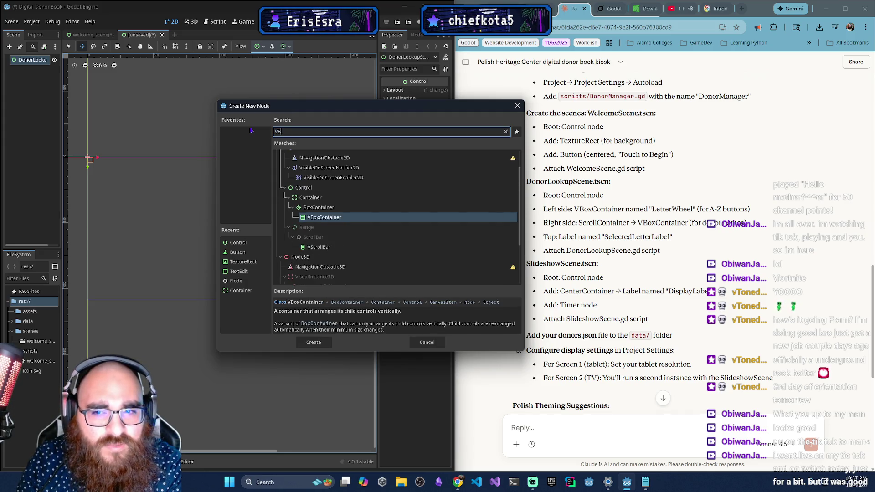
key(Return)
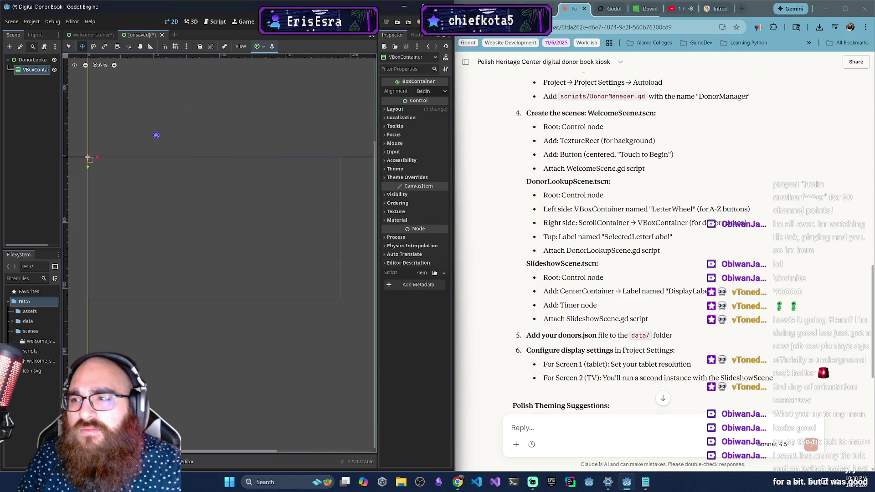
double_click(36, 71)
text(Lette)
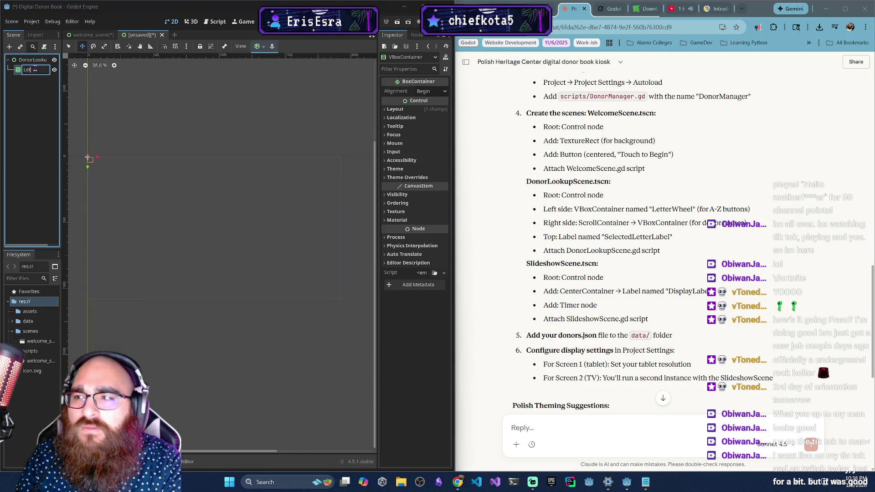
text(rWheel)
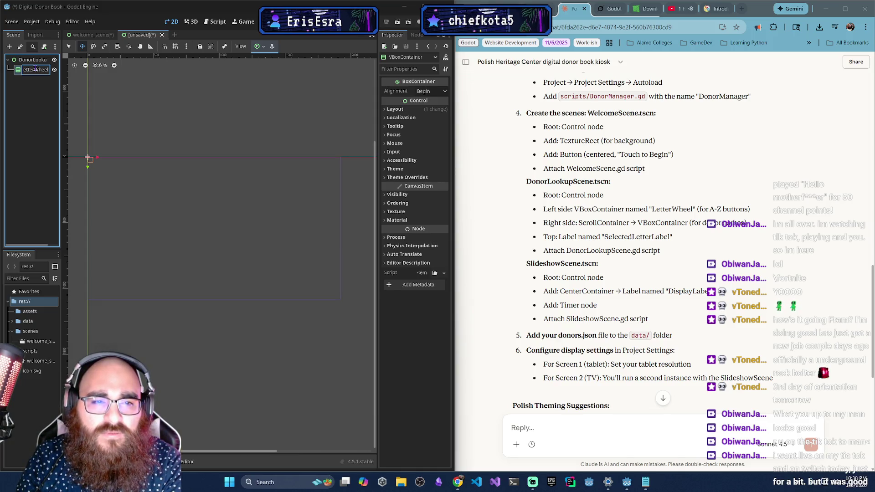
key(Return)
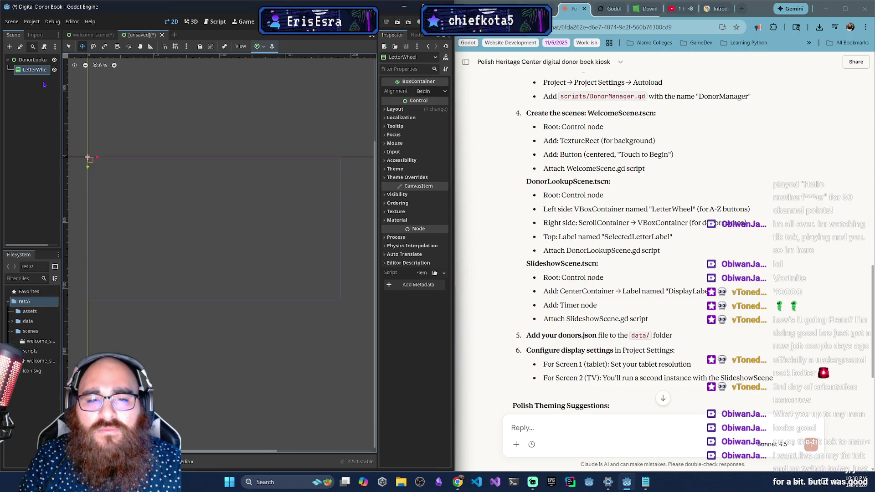
click(26, 63)
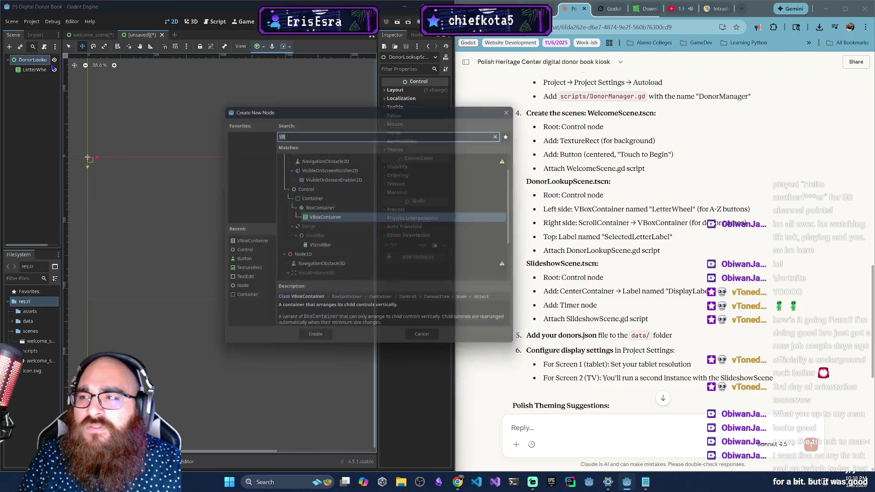
Add a ScrollContainer as a child of DonorLookupScene.
key(ctrl+a)
text(Scrol)
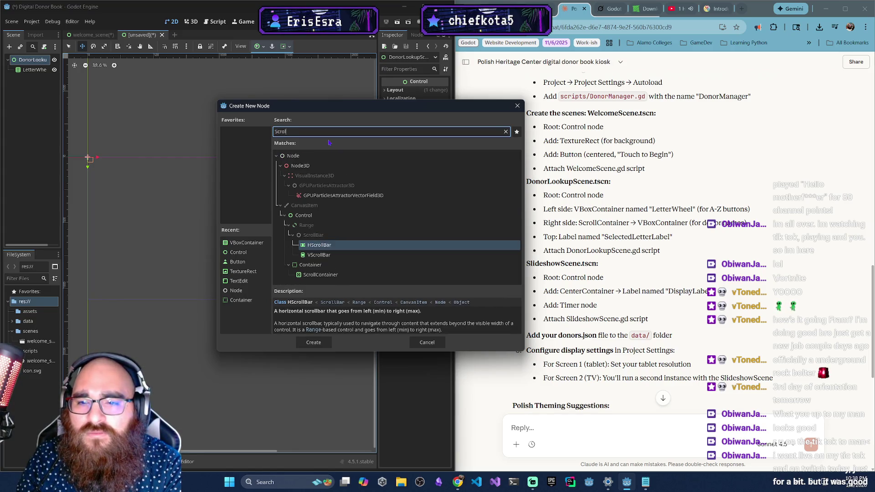
click(322, 276)
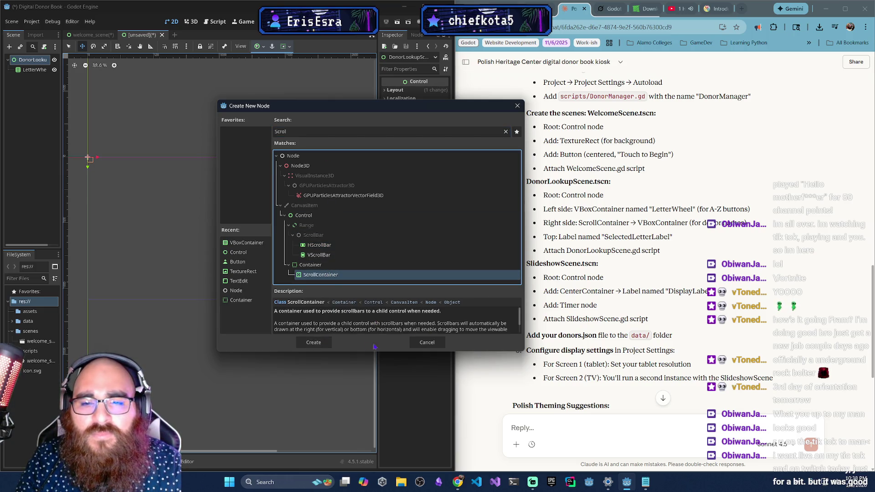
key(Return)
Nest a VBoxContainer inside the ScrollContainer.
right_click(29, 83)
click(46, 87)
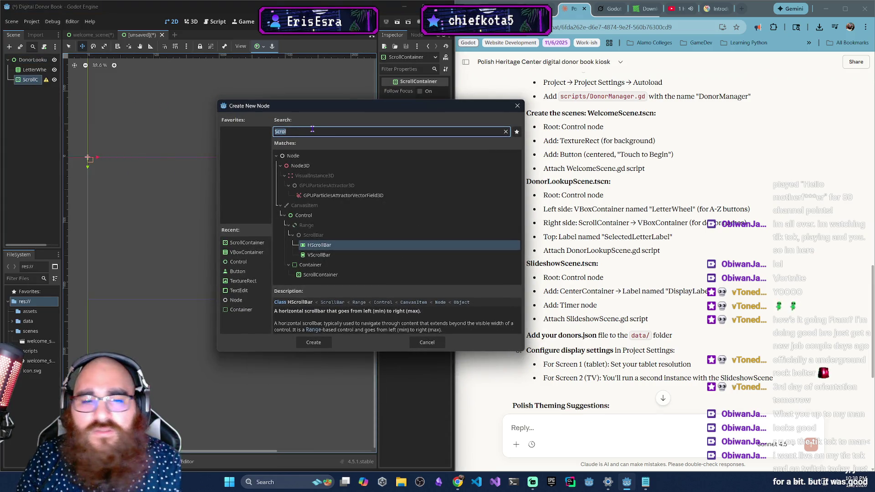
text(VB)
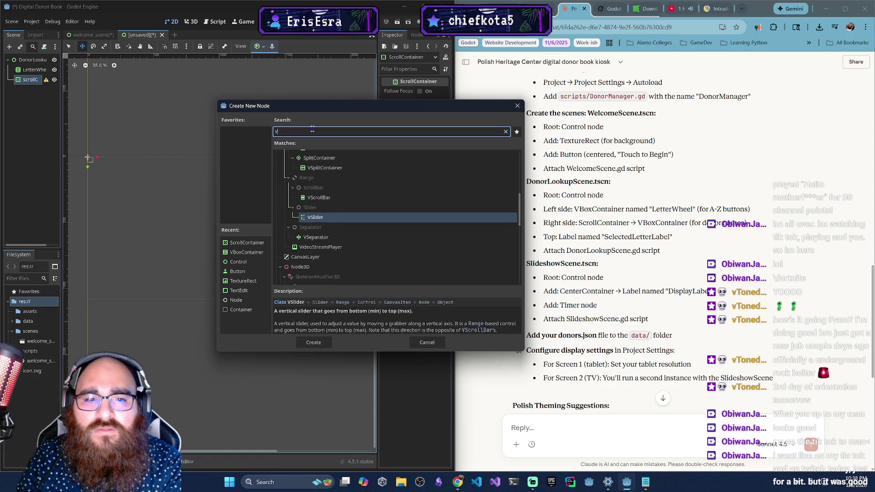
key(Return)
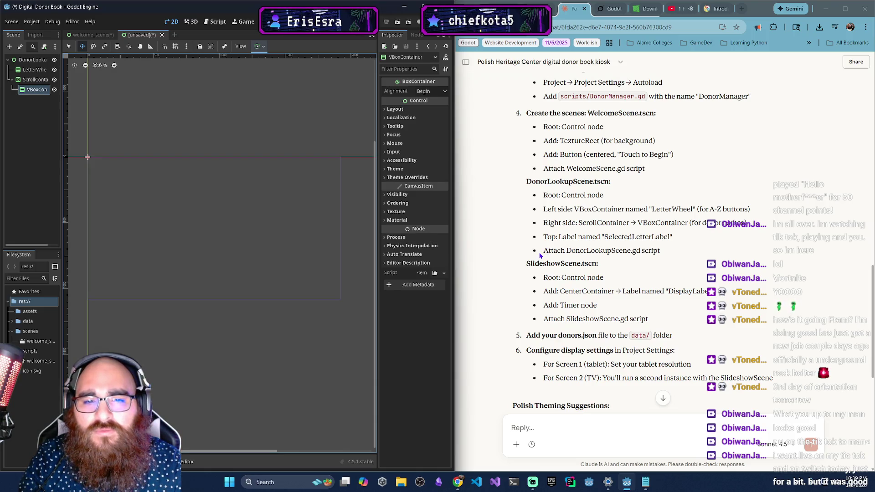
right_click(32, 63)
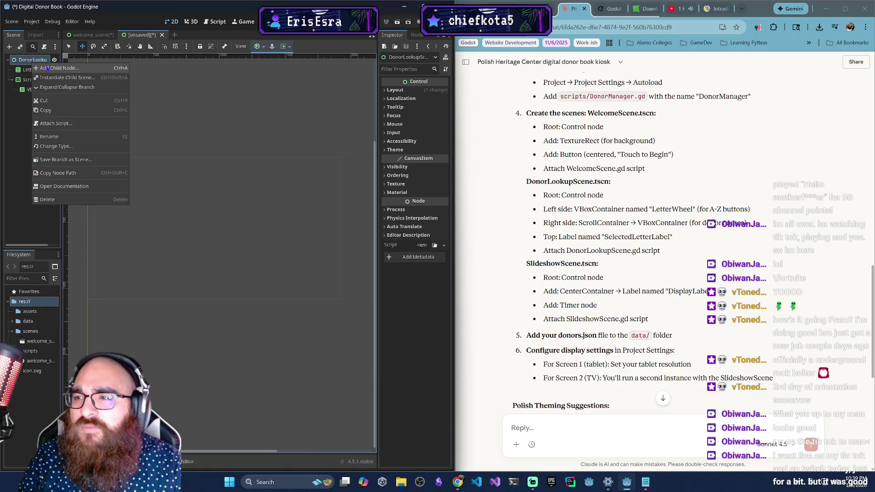
Add a Label node as a child of DonorLookupScene.
click(54, 71)
text(Label)
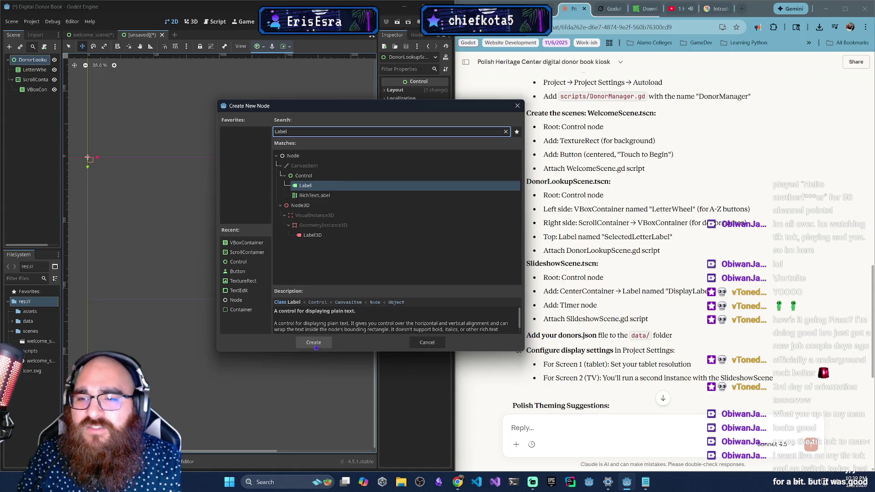
click(315, 346)
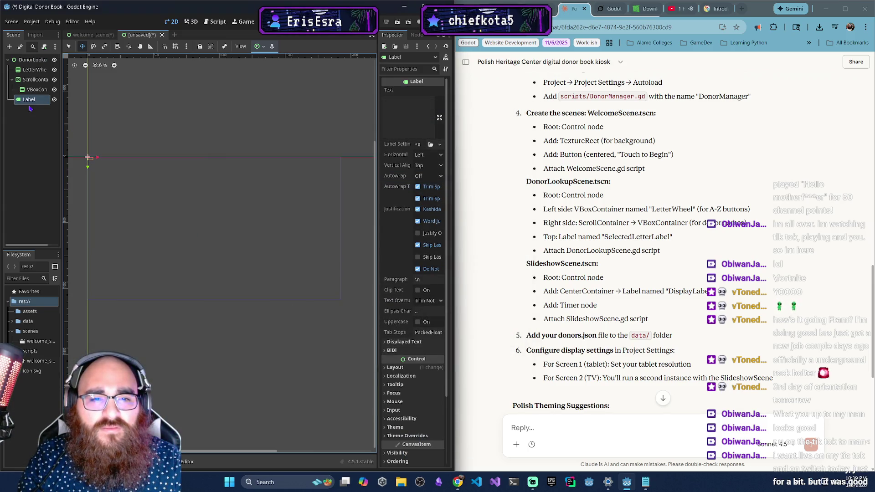
Rename the Label to SelectedLetterLabel and begin attaching a script to it.
click(28, 102)
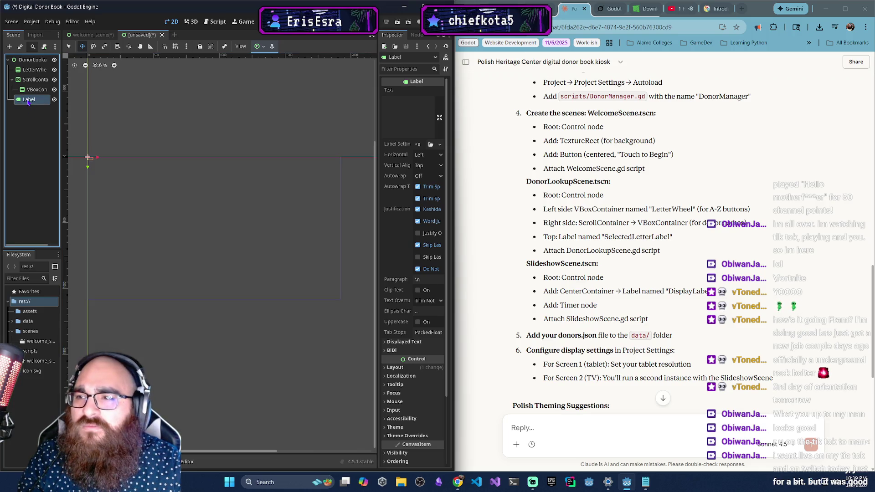
double_click(28, 100)
text(SelectedLe)
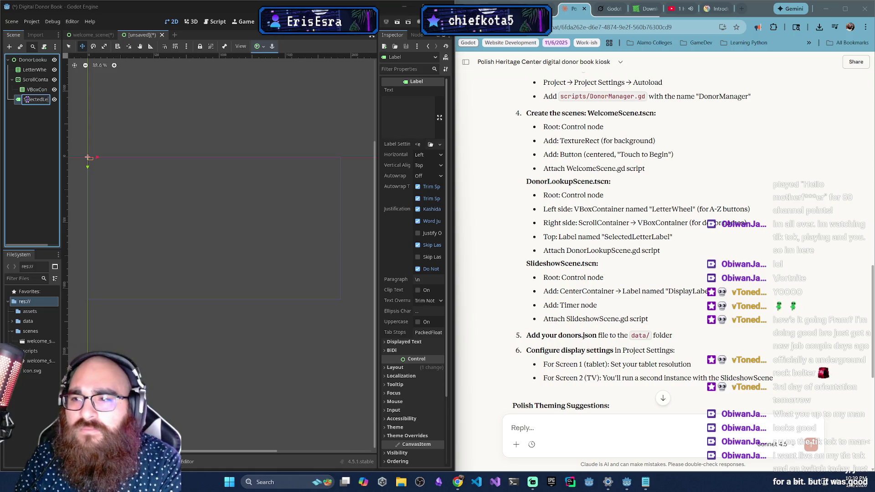
text(tterLabel)
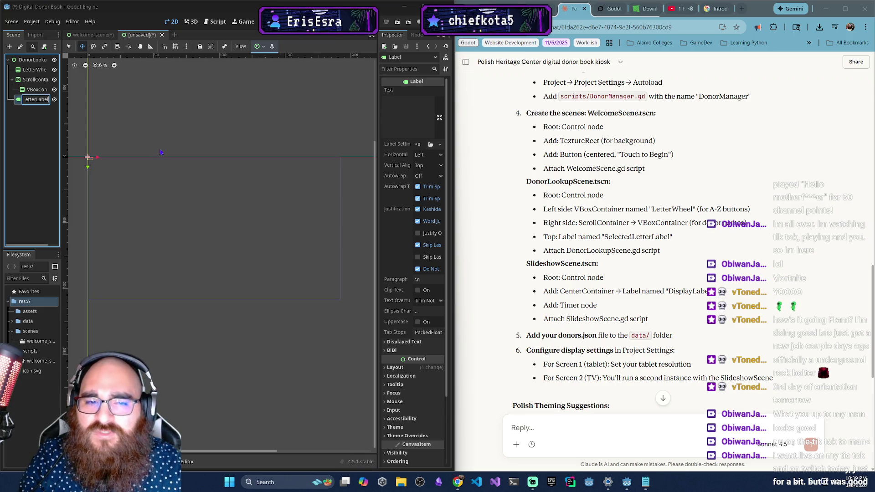
key(Return)
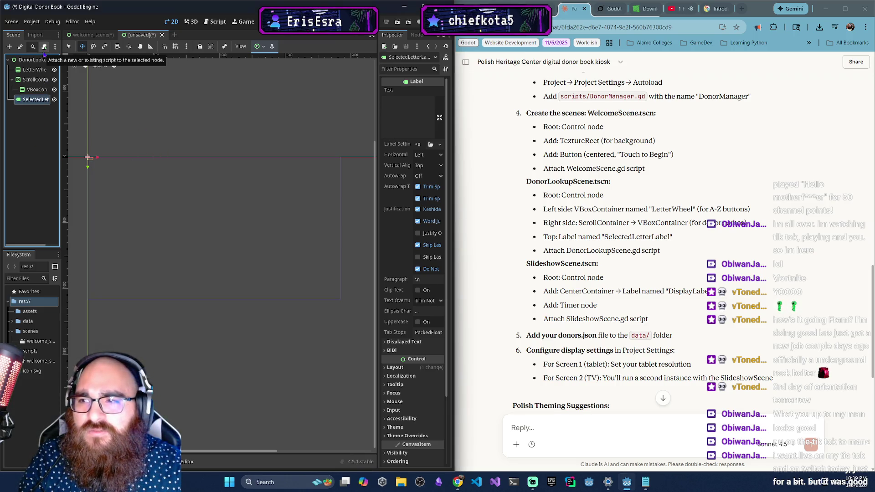
click(44, 47)
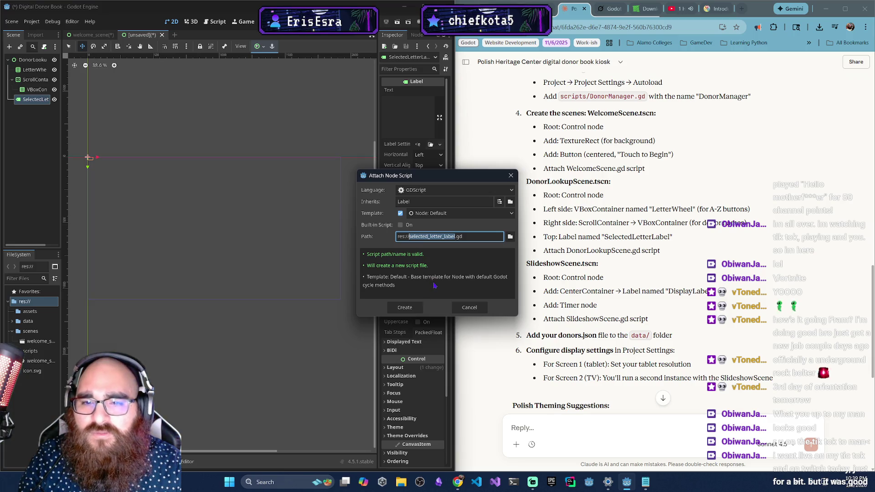
Cancel the label script and attach a new donor_lookup_scene.gd script to the root instead.
click(473, 309)
click(33, 60)
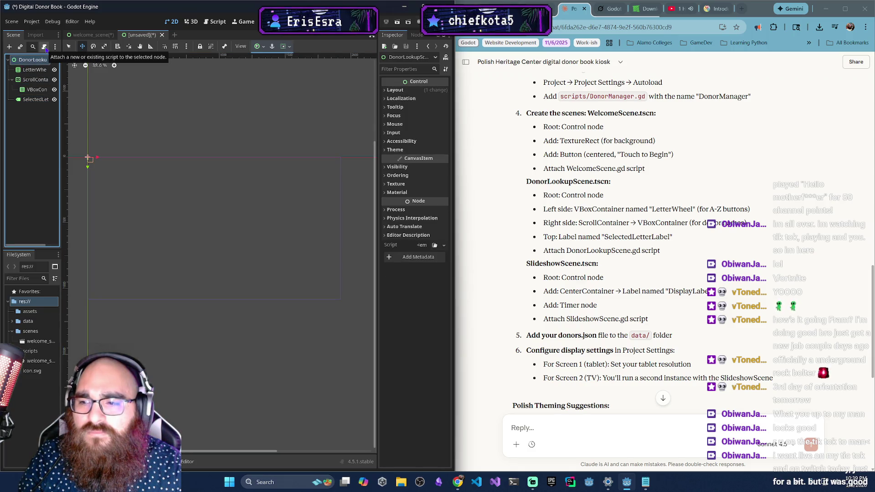
click(44, 46)
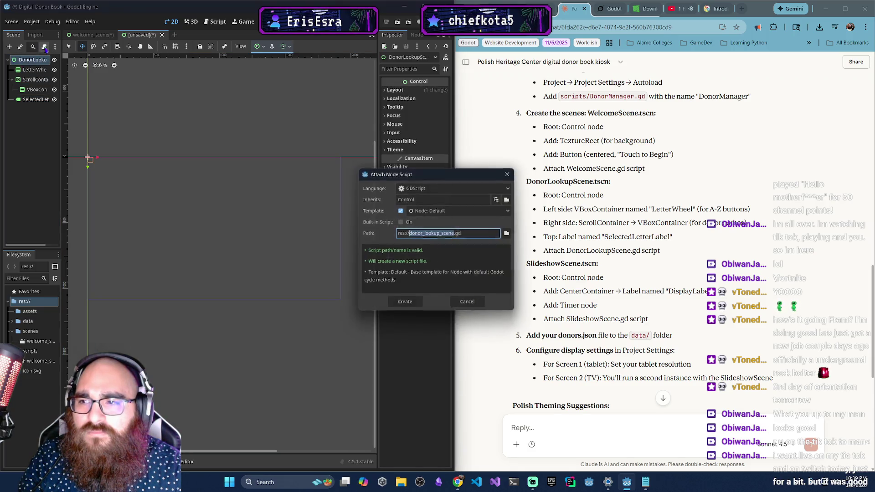
click(410, 307)
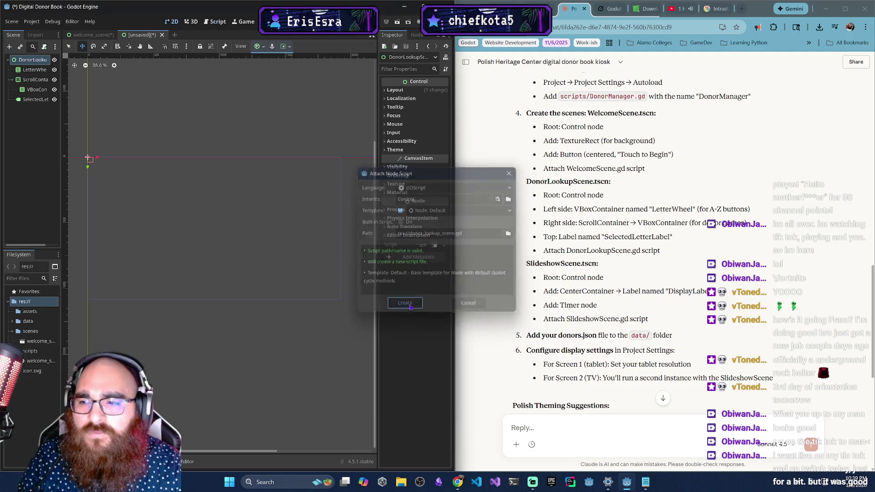
Save the scene as donor_lookup_scene.tscn in res://scenes, then toggle to welcome_scene and back.
key(ctrl+s)
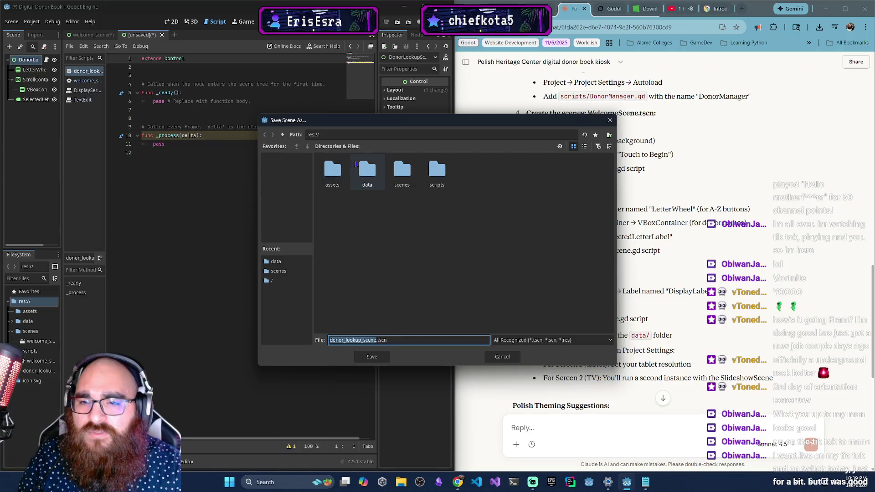
double_click(405, 171)
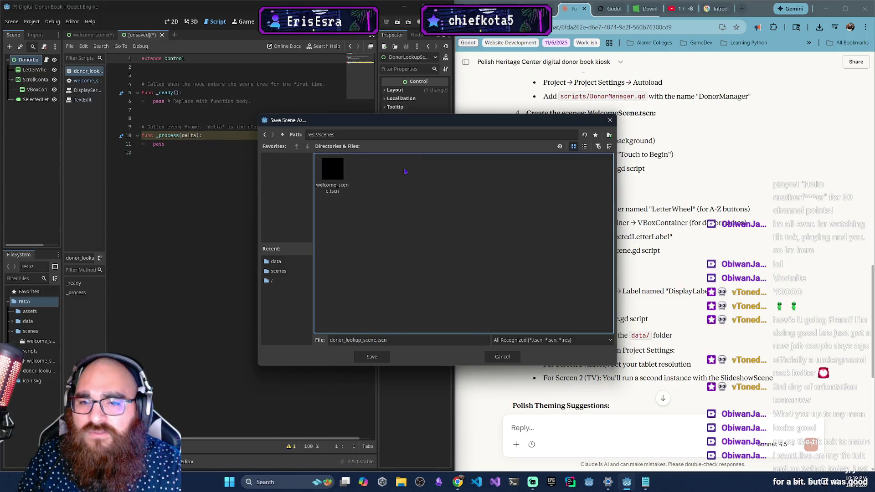
click(382, 361)
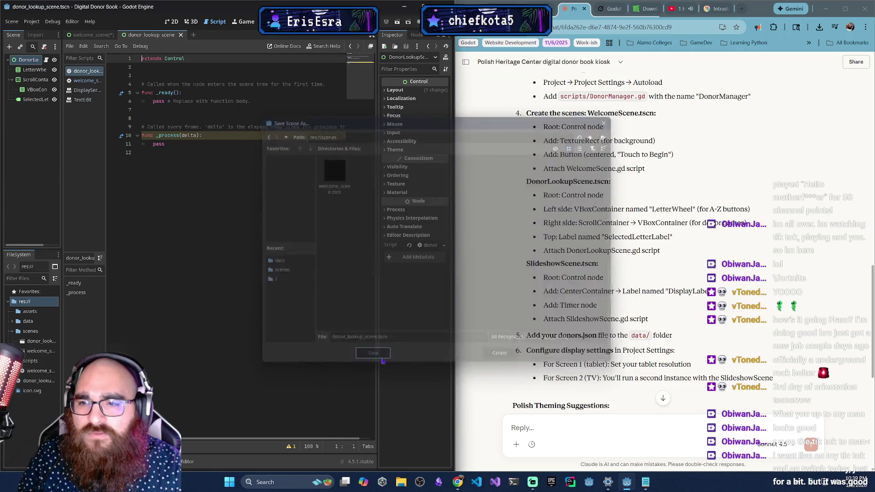
click(91, 35)
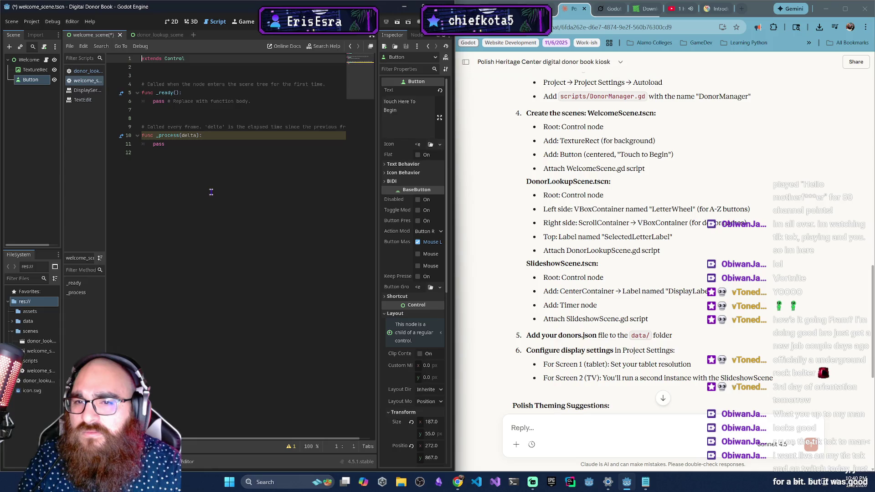
key(ctrl+Tab)
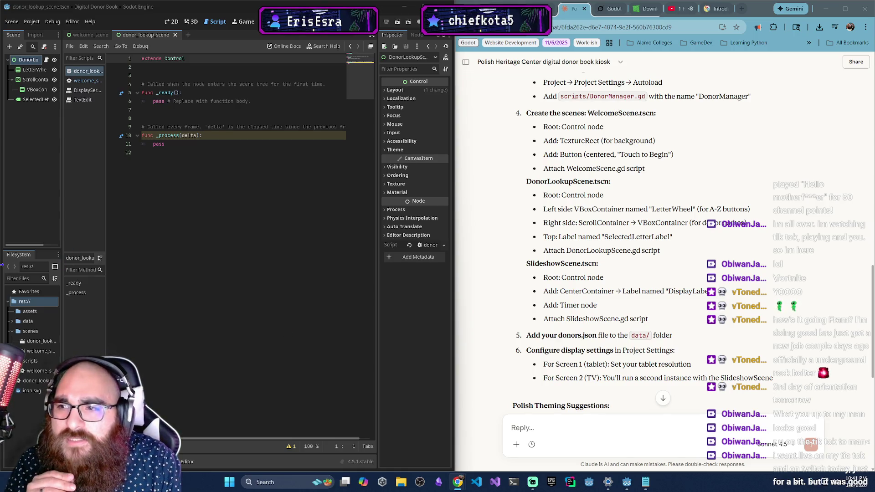
Select the SelectedLetterLabel node in the DonorLookupScene tree.
click(36, 99)
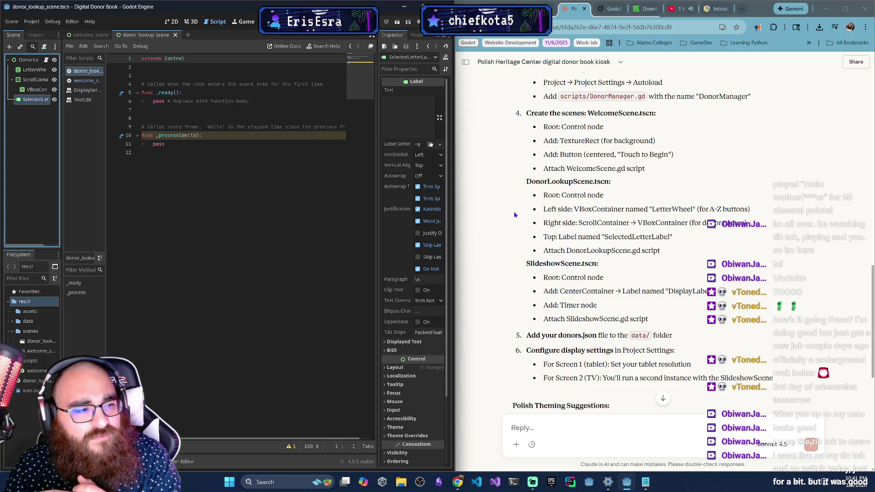
Check the browser, then open a fresh empty scene tab in Godot.
key(alt+Tab)
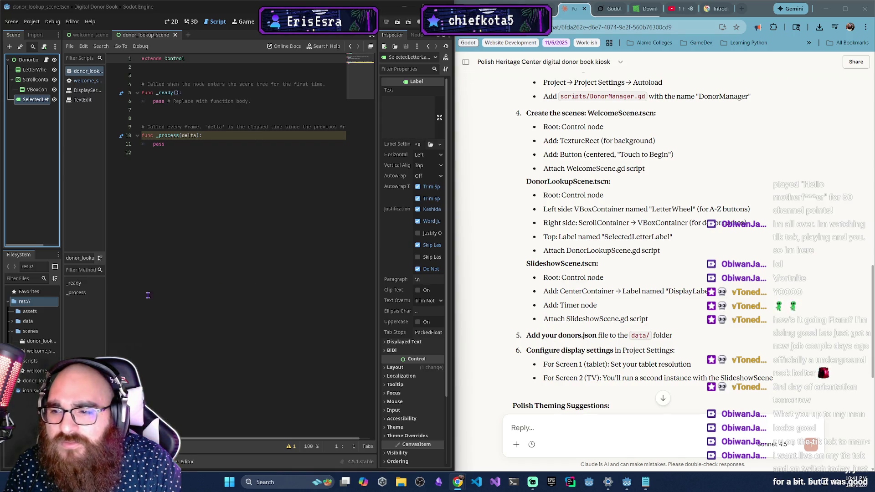
click(187, 35)
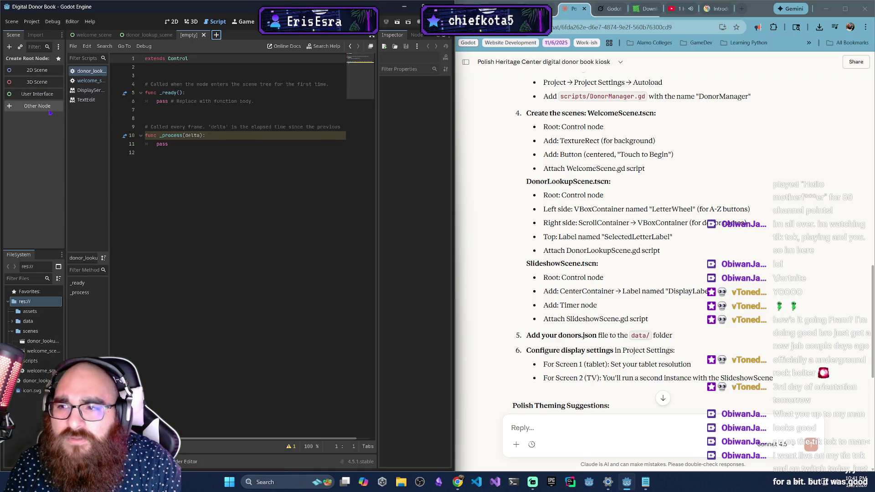
Make the scene's root a Control node and rename it SlideshowScene.
click(49, 111)
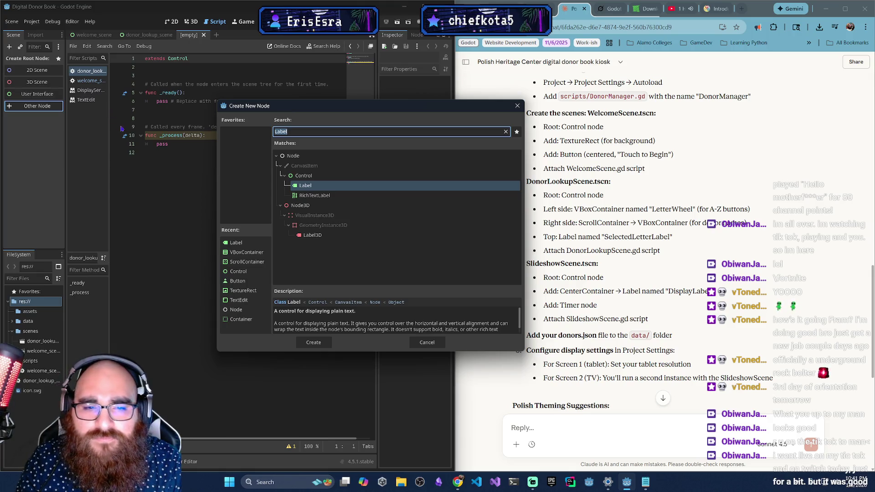
click(305, 175)
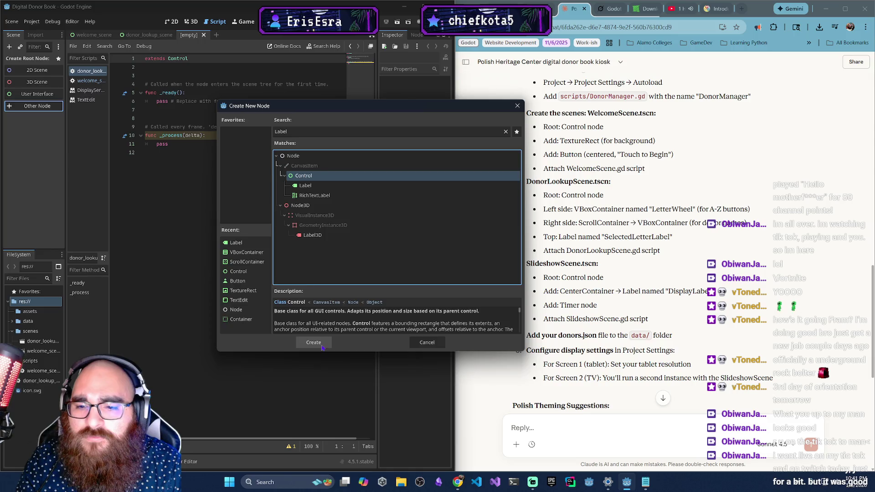
click(321, 346)
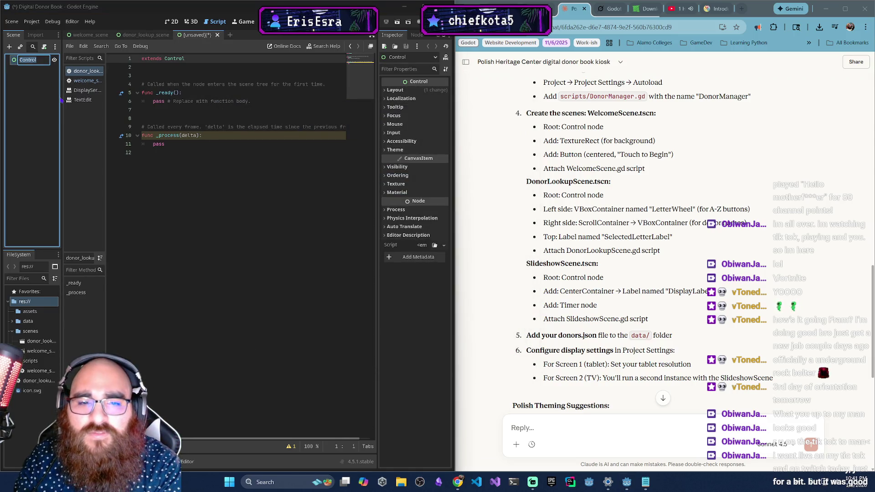
text(Slidsho)
key(BackSpace)
text(showScene)
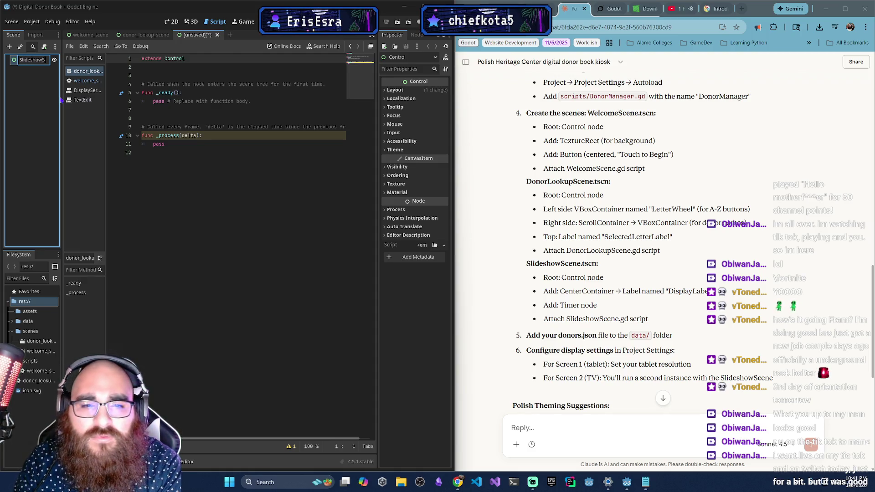
key(Return)
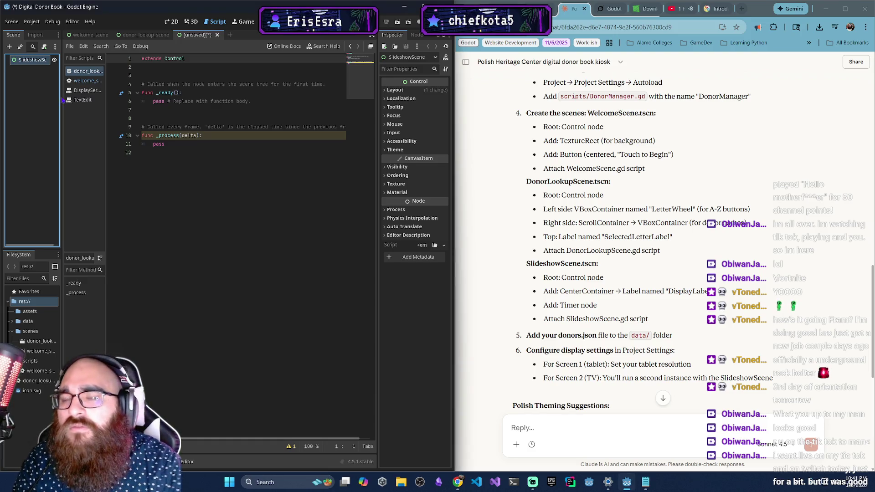
right_click(35, 62)
Add a CenterContainer as a child of SlideshowScene.
click(57, 71)
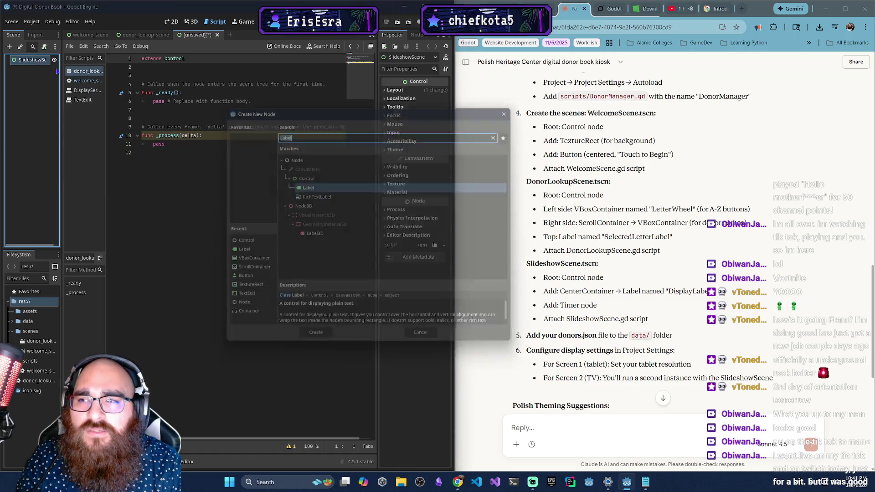
text(Cont)
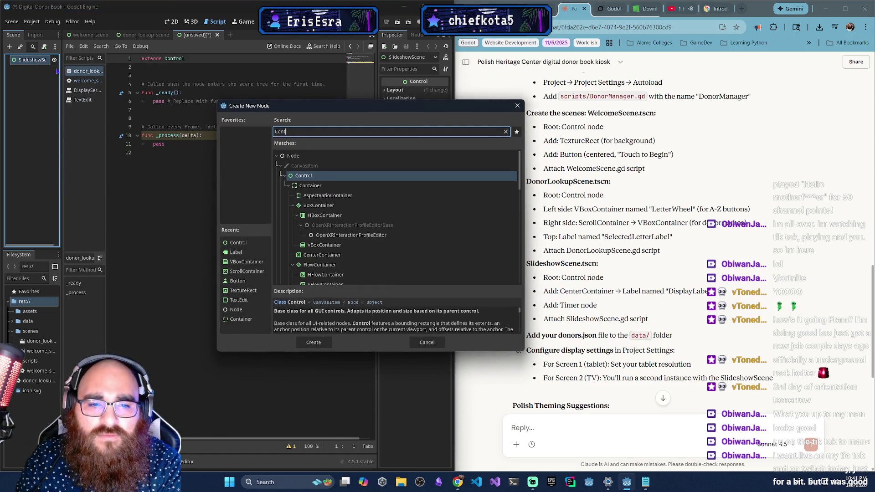
key(BackSpace)
key(BackSpace)
key(BackSpace)
text(enter)
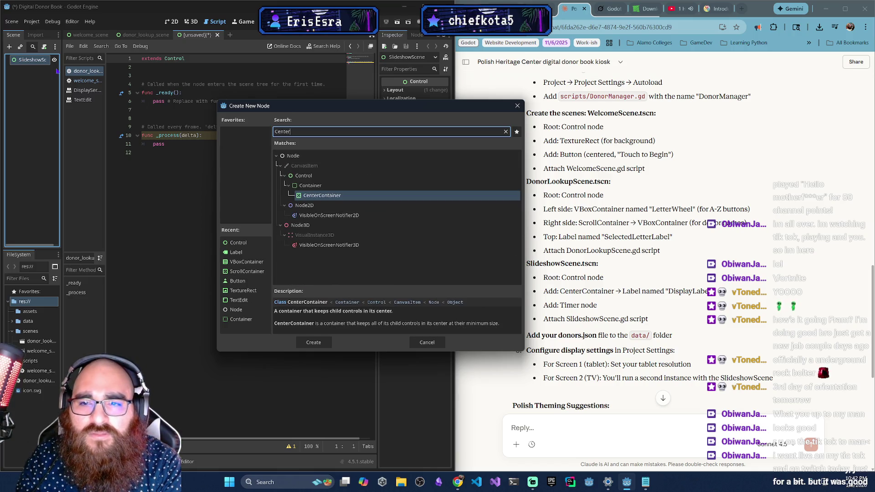
key(Tab)
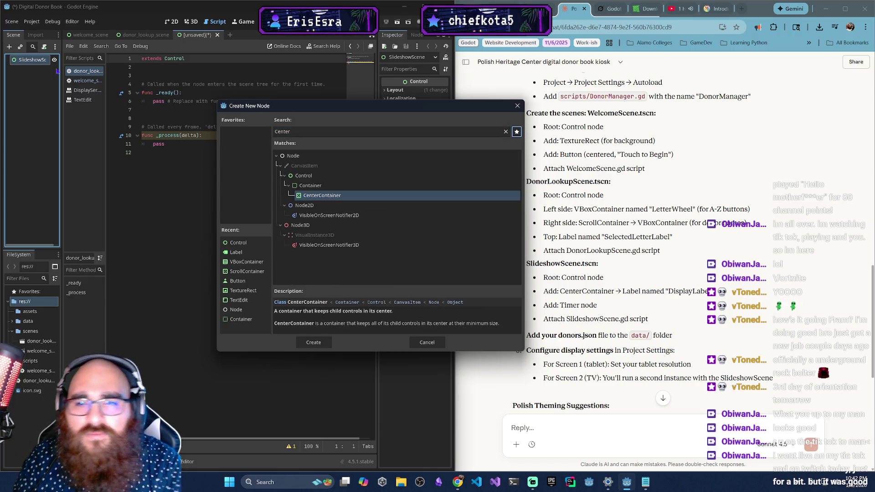
right_click(28, 68)
Add a Label inside the CenterContainer and name it DisplayLabel.
click(50, 74)
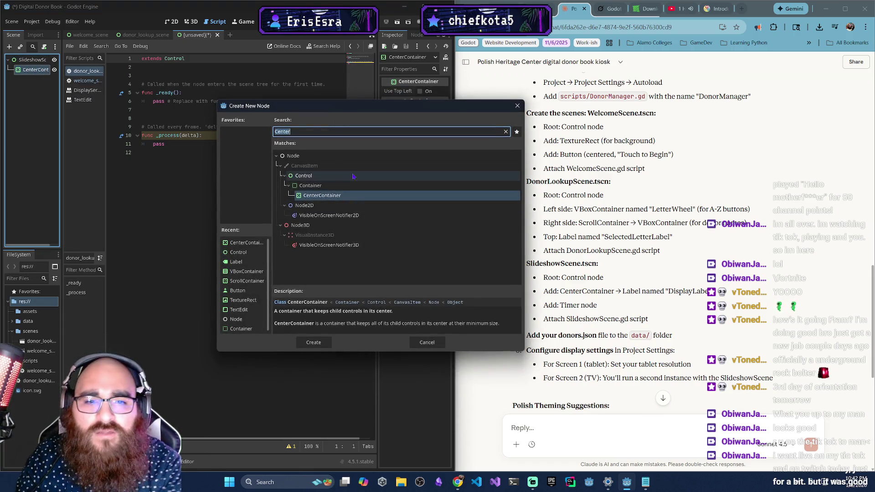
text(Label)
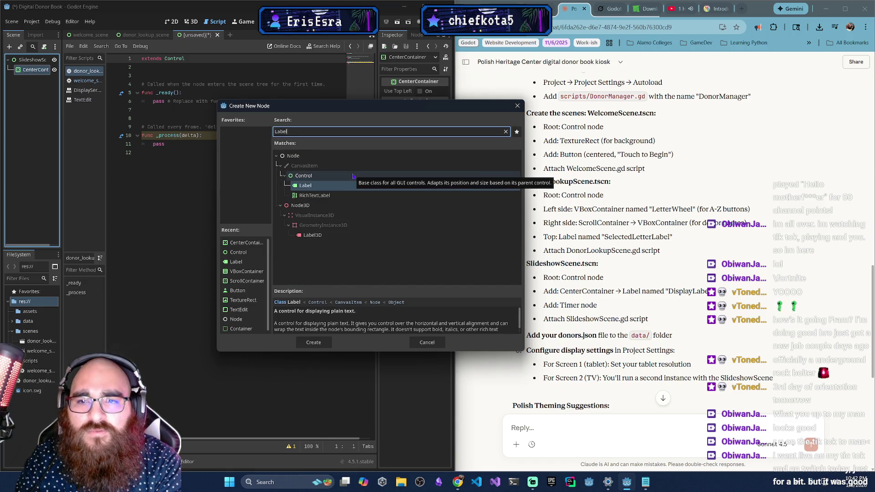
key(Return)
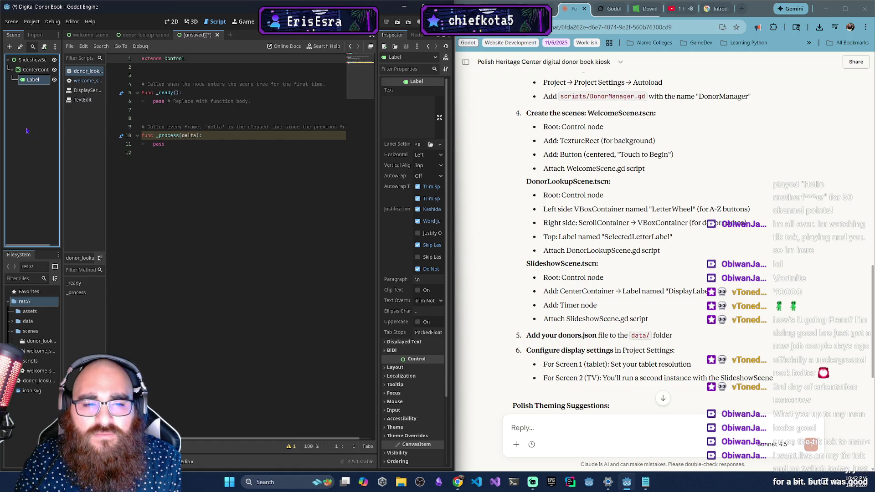
double_click(27, 80)
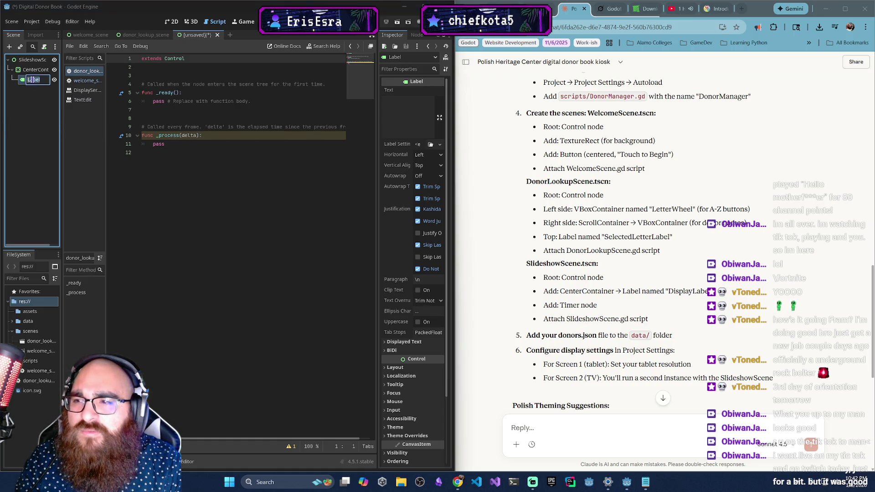
text(Dis)
text(playLabel)
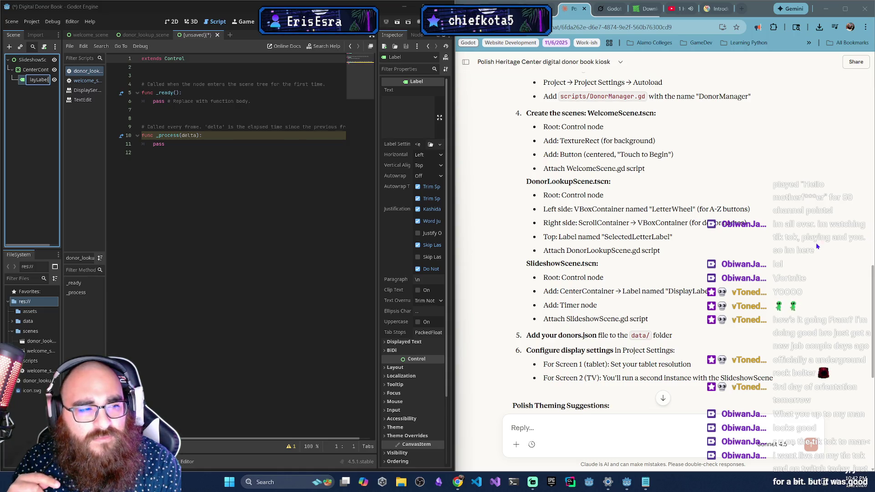
key(Return)
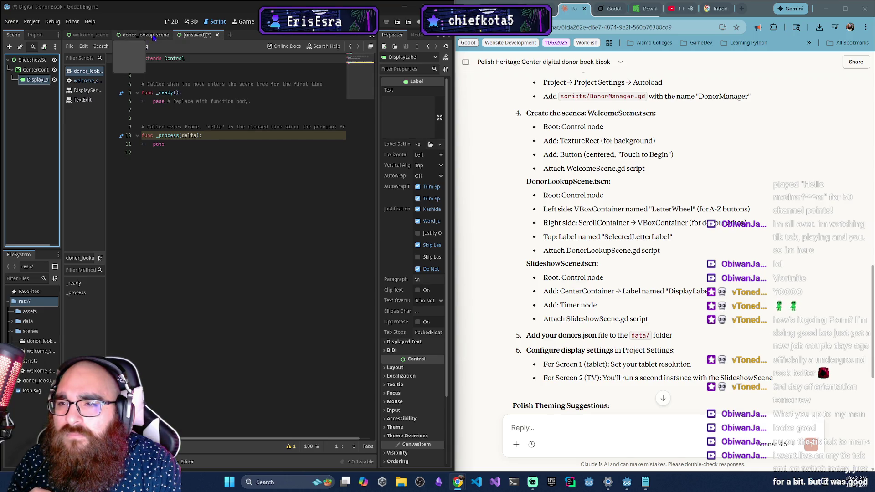
Add a Timer child node under SlideshowScene.
click(195, 37)
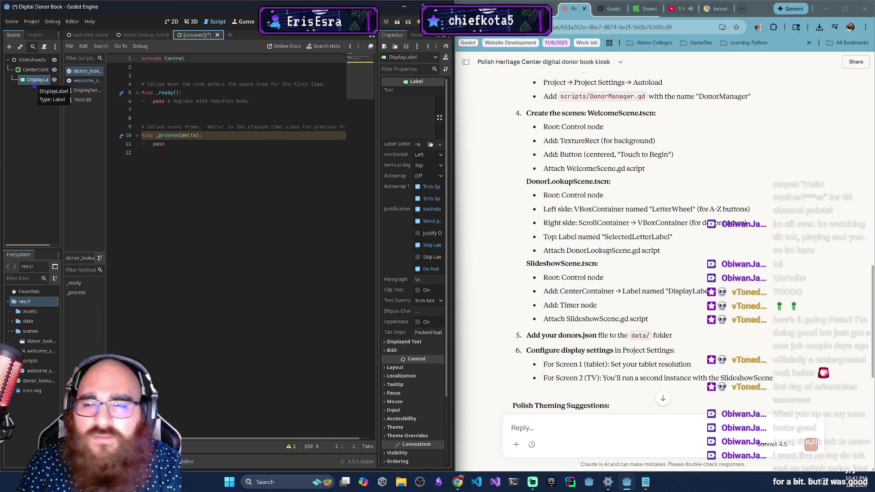
right_click(26, 60)
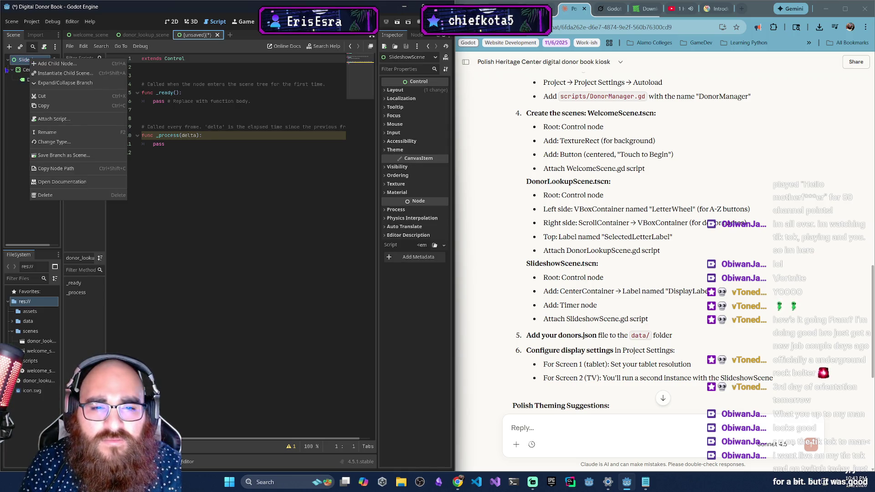
click(57, 64)
text(Timer)
key(Return)
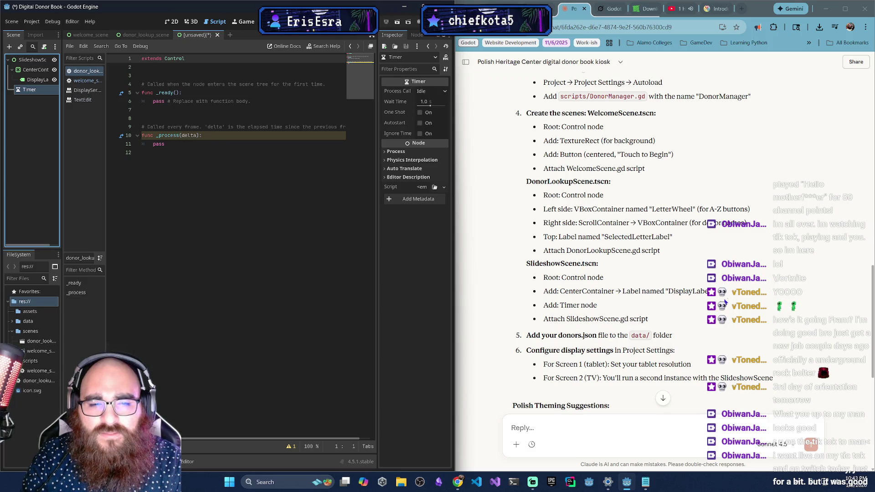
Attach a new slideshow_scene.gd script to the SlideshowScene root node.
click(45, 47)
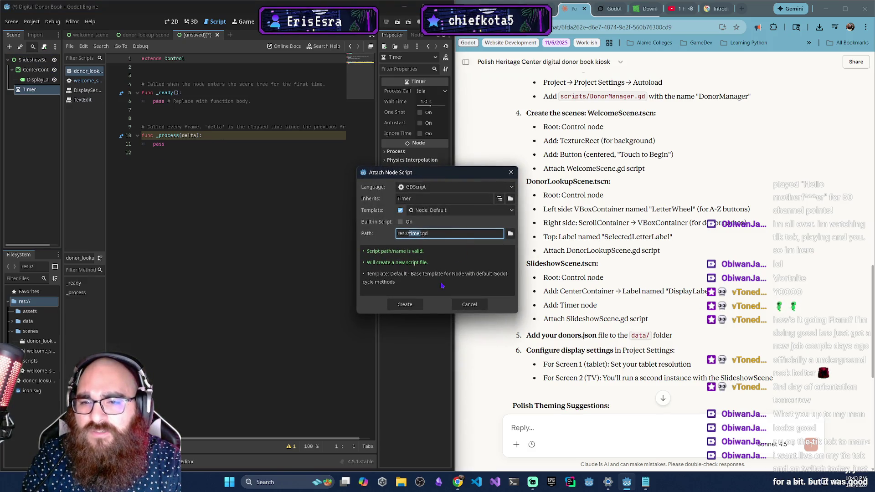
click(462, 302)
click(32, 59)
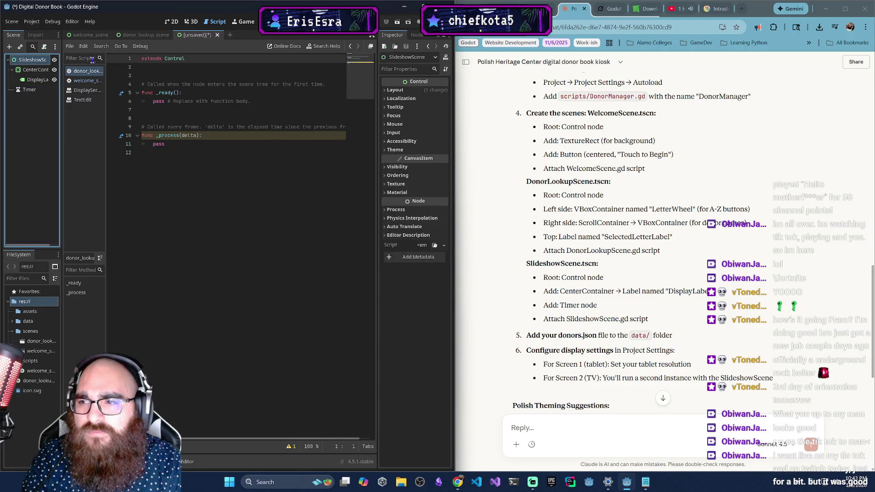
click(43, 48)
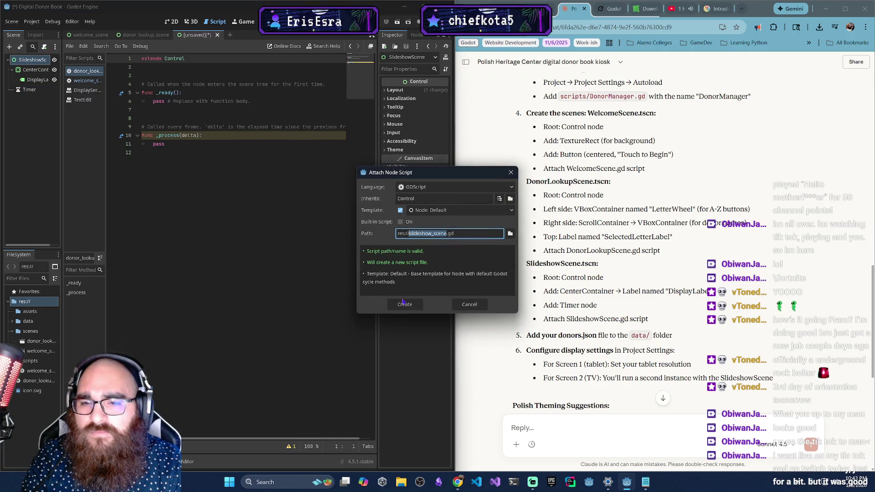
click(406, 305)
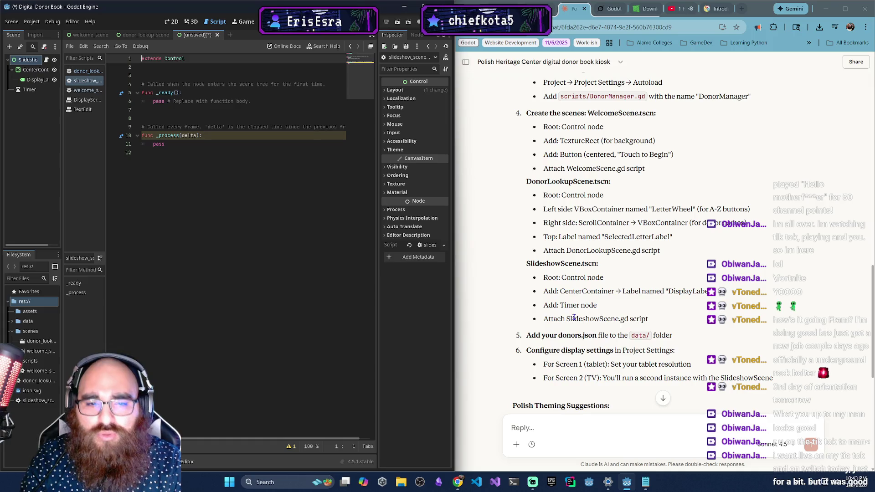
scroll(558, 326, down, 2)
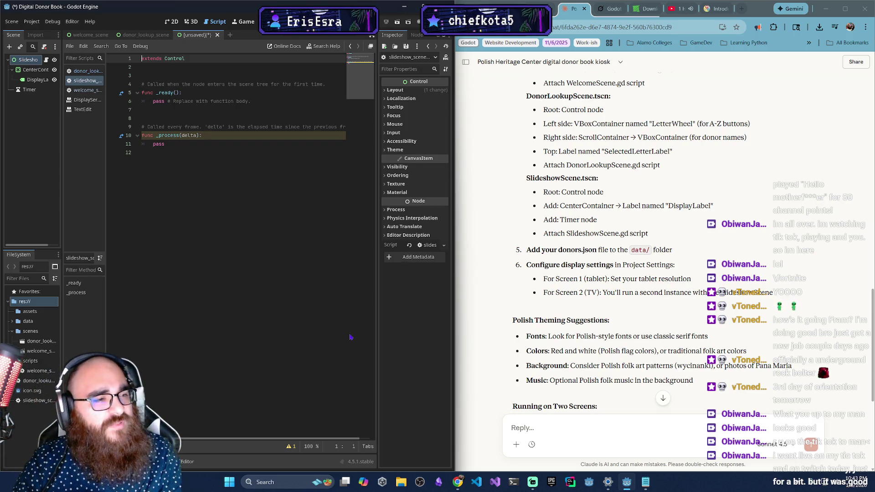
key(alt+Tab)
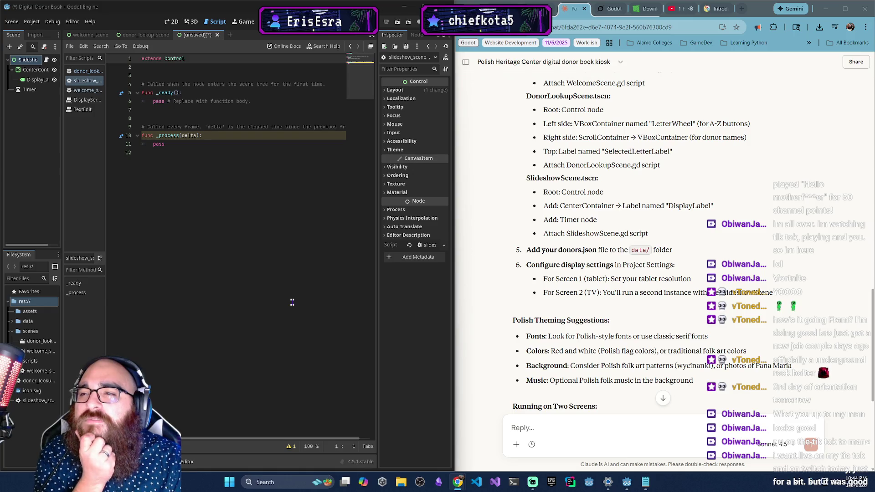
click(69, 110)
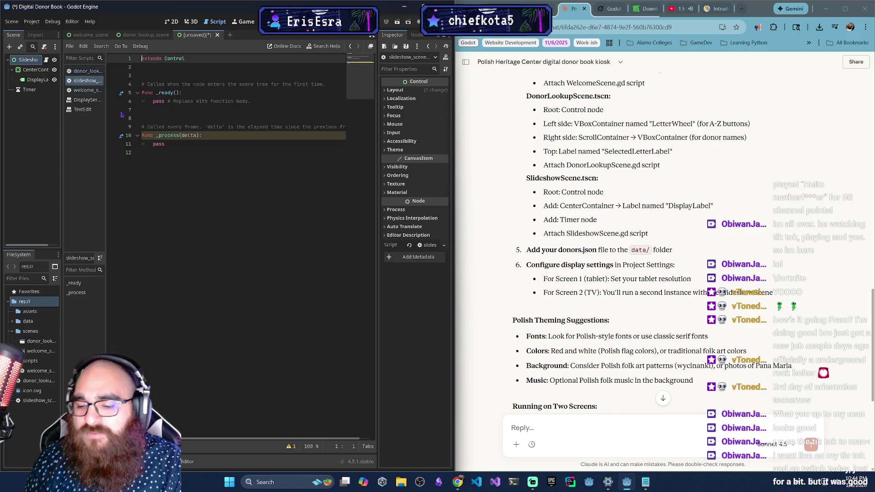
key(ctrl+s)
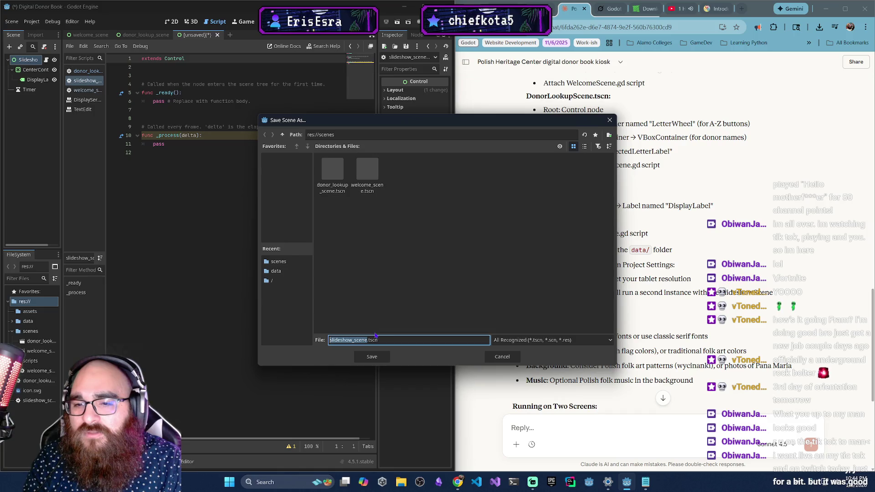
Save the scene as slideshow_scene.tscn and move the new script into the scripts folder.
click(372, 362)
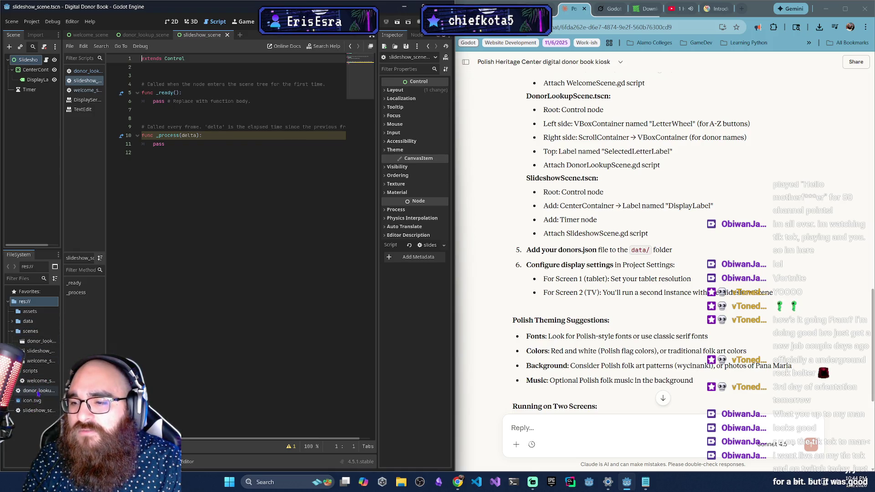
click(36, 410)
drag(39, 406, 30, 370)
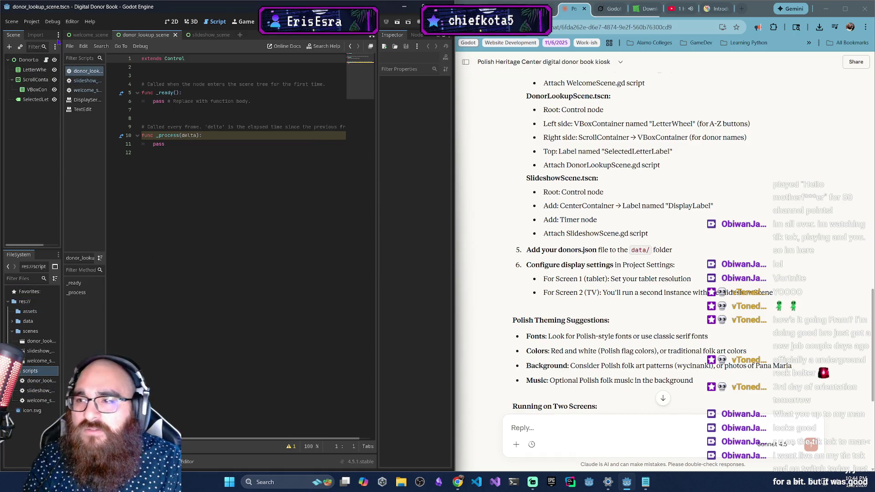
Reload the current Godot project.
click(31, 21)
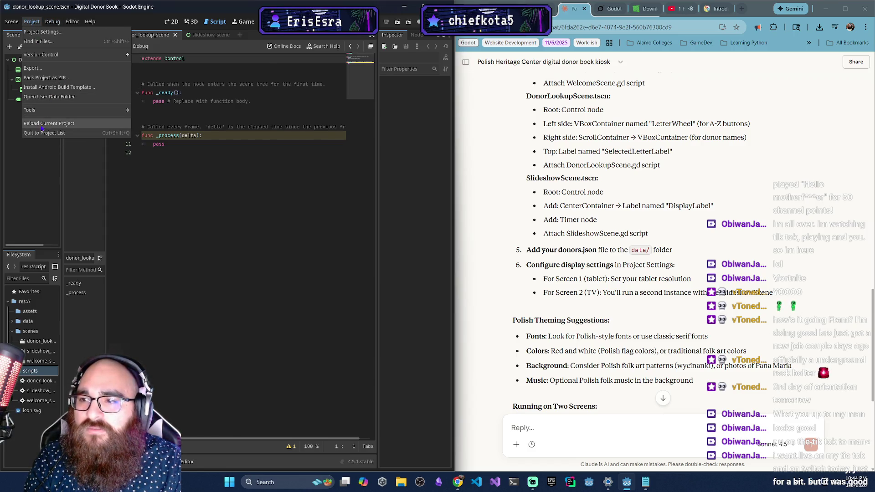
click(49, 123)
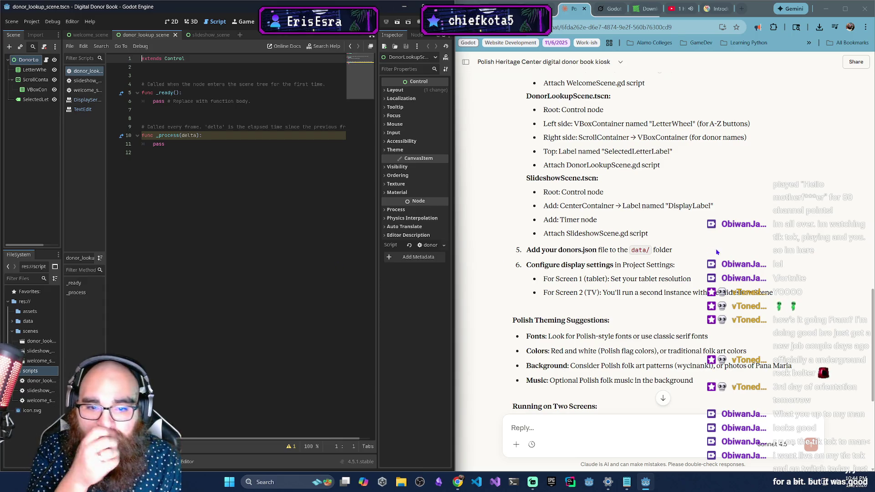
scroll(636, 269, down, 2)
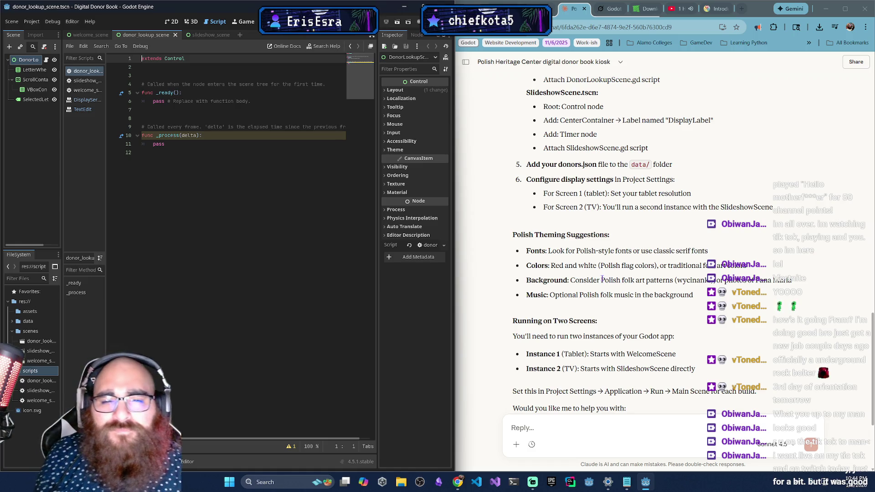
scroll(615, 274, down, 2)
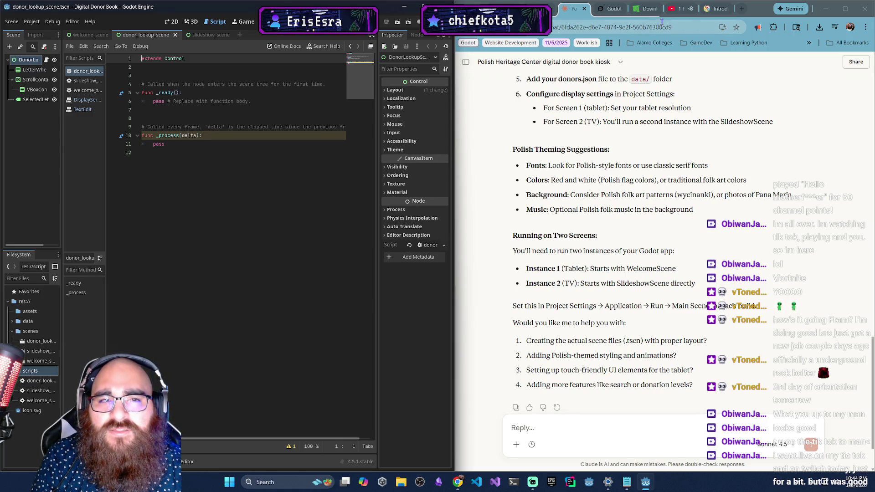
Switch to the Polish Heritage Center website in the browser.
click(716, 10)
scroll(661, 227, down, 3)
scroll(661, 228, up, 4)
Browse the center's Visit and Library pages.
mouse_move(673, 194)
click(688, 227)
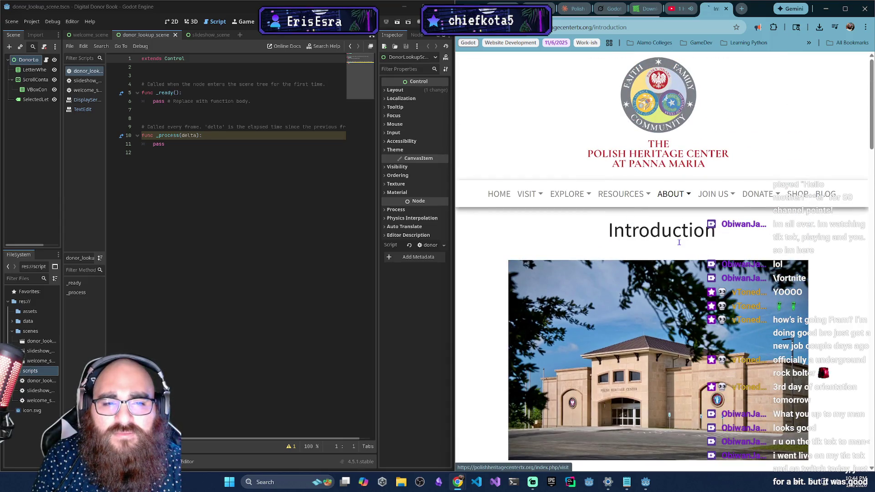
scroll(684, 214, down, 3)
scroll(693, 205, up, 3)
mouse_move(725, 195)
mouse_move(620, 194)
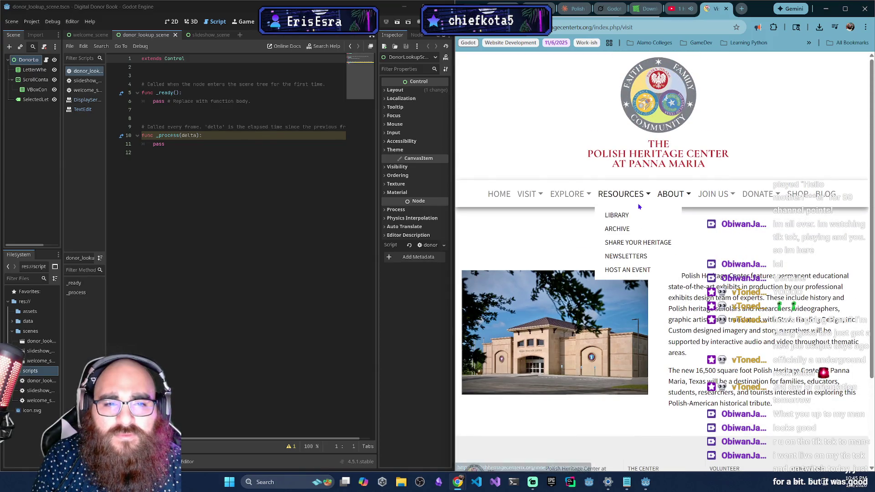
click(620, 230)
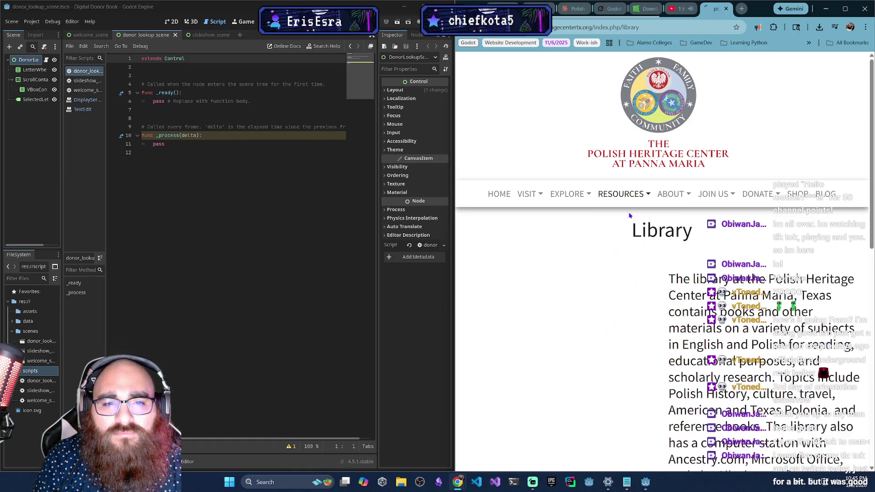
scroll(660, 313, down, 3)
scroll(659, 314, down, 3)
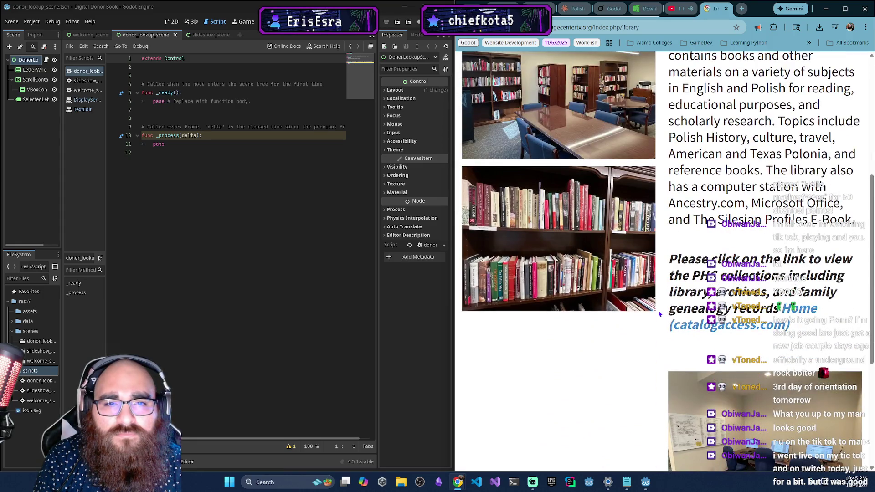
scroll(660, 314, down, 3)
scroll(586, 371, up, 9)
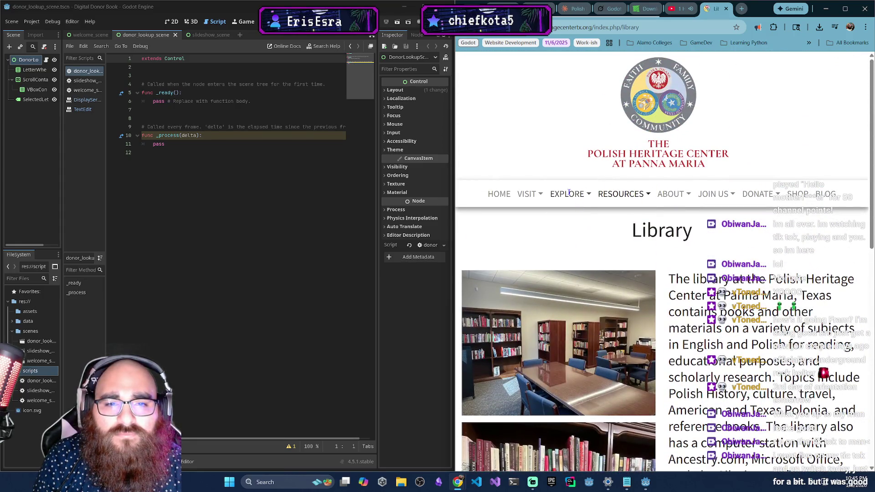
Look through the Exhibit Areas page and the site's home page.
mouse_move(569, 192)
click(577, 231)
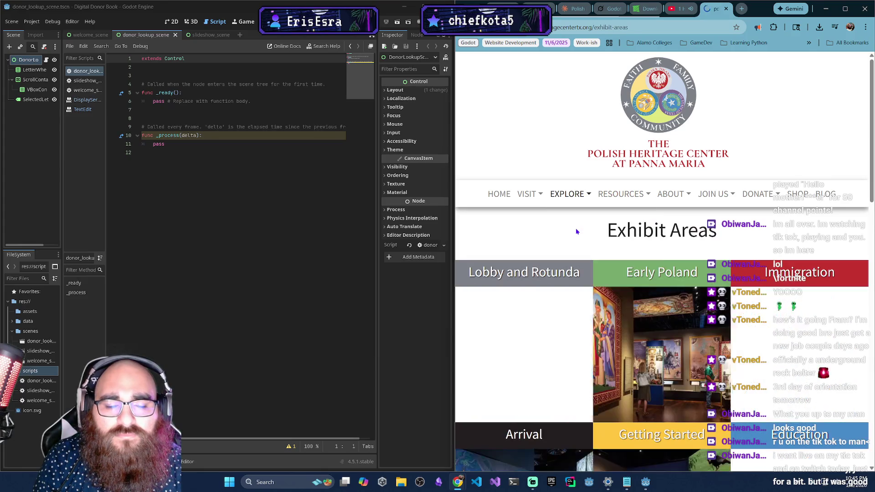
scroll(561, 297, down, 5)
scroll(544, 360, up, 4)
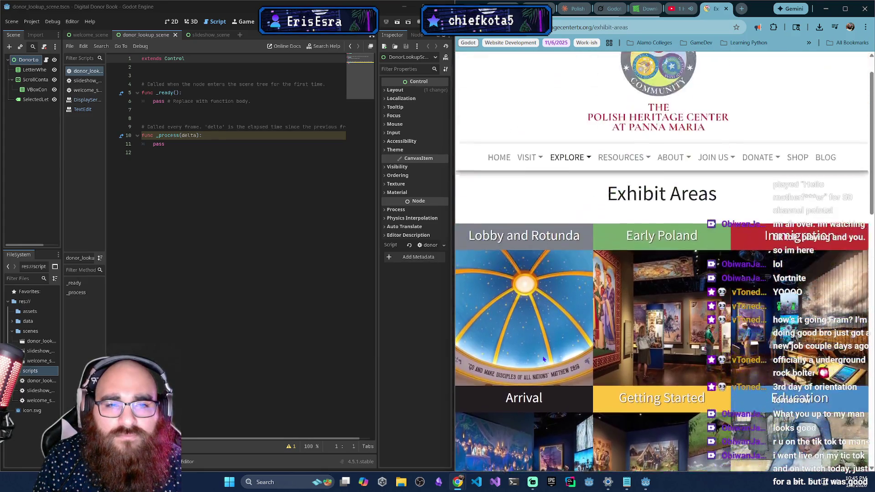
scroll(544, 359, up, 1)
mouse_move(569, 194)
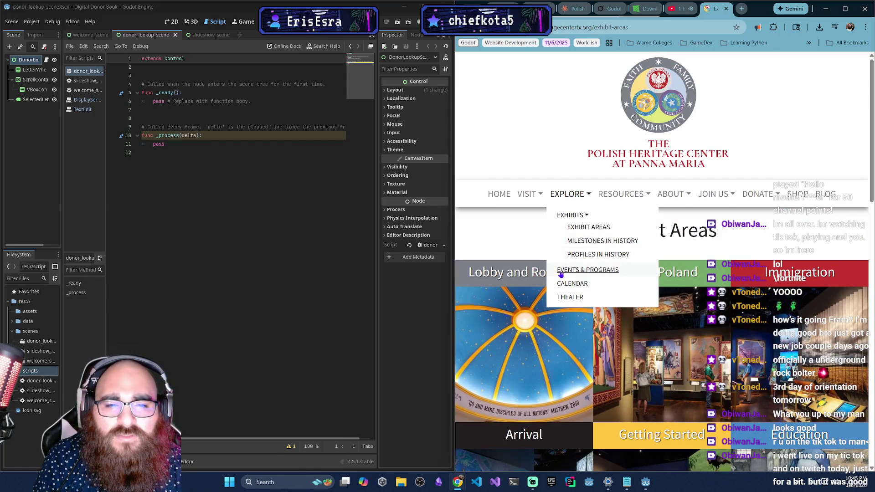
mouse_move(540, 195)
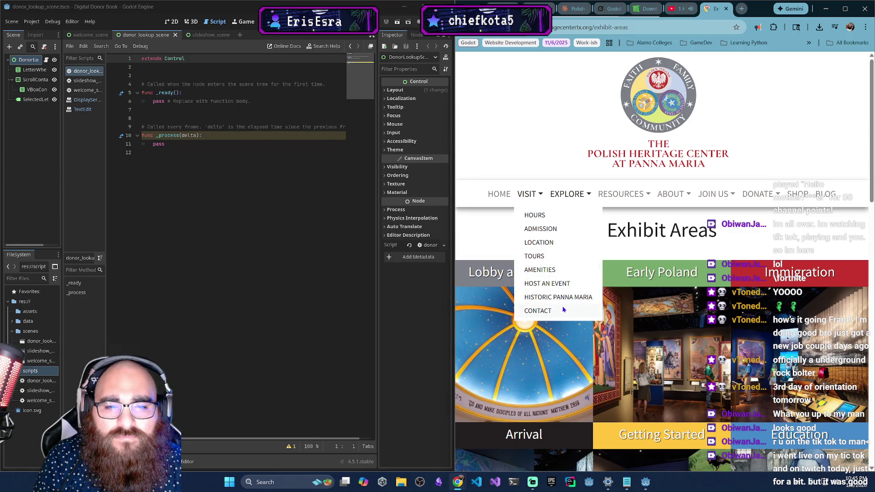
click(498, 195)
scroll(588, 280, down, 3)
scroll(589, 274, down, 2)
scroll(595, 276, up, 5)
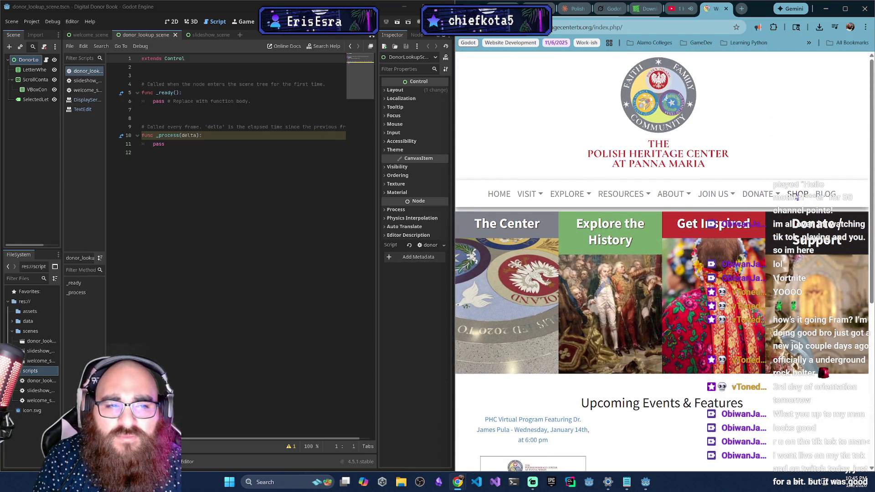
View the Blog, Shop and Introduction pages.
click(826, 198)
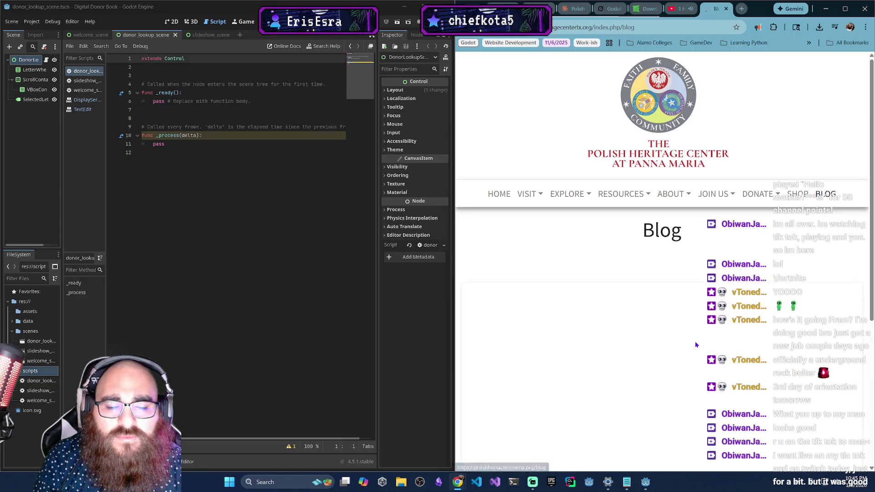
scroll(693, 343, down, 3)
scroll(692, 340, up, 3)
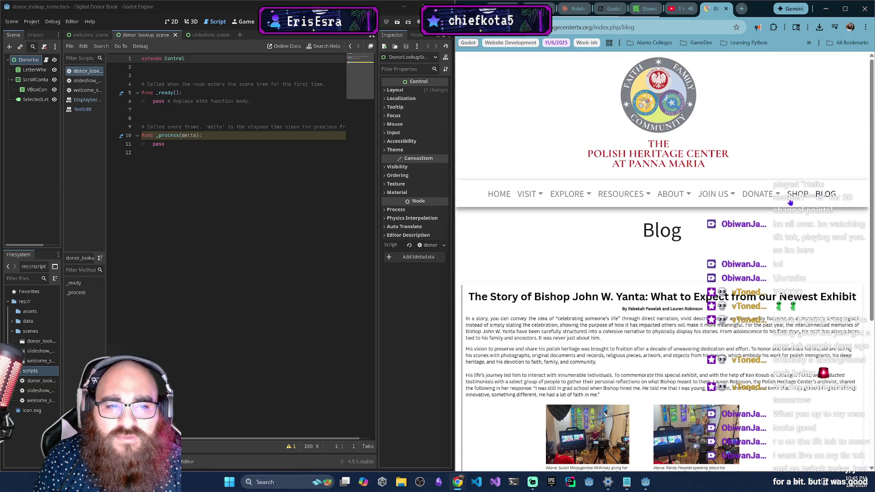
click(791, 196)
mouse_move(769, 203)
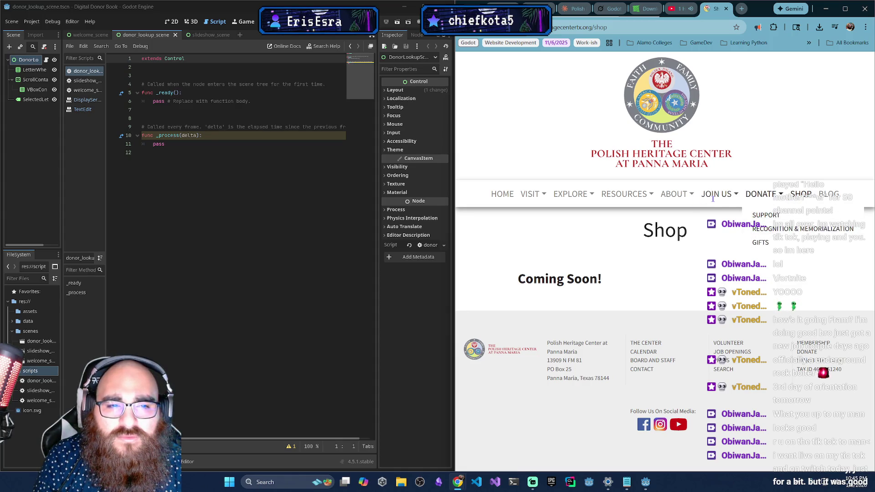
mouse_move(717, 196)
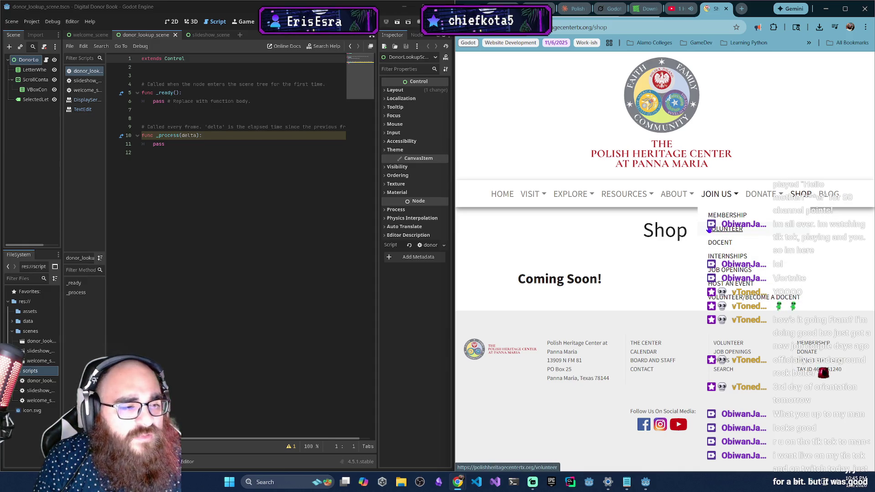
mouse_move(674, 195)
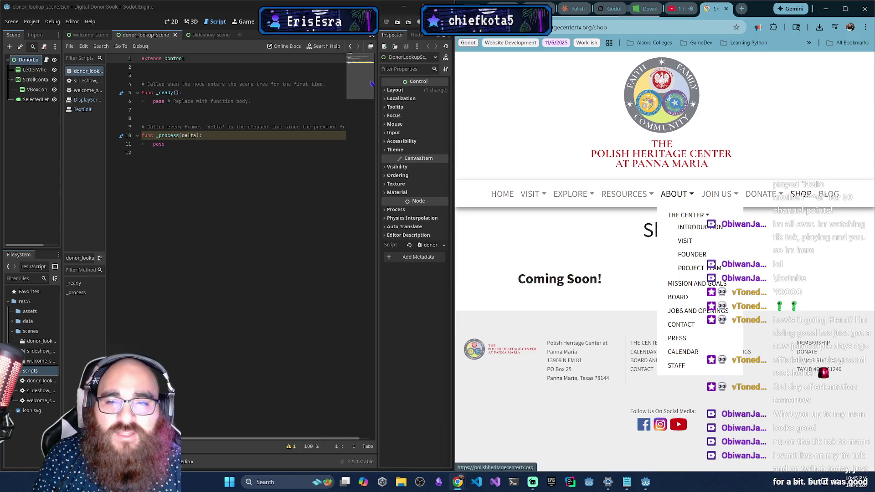
click(720, 226)
scroll(702, 341, down, 15)
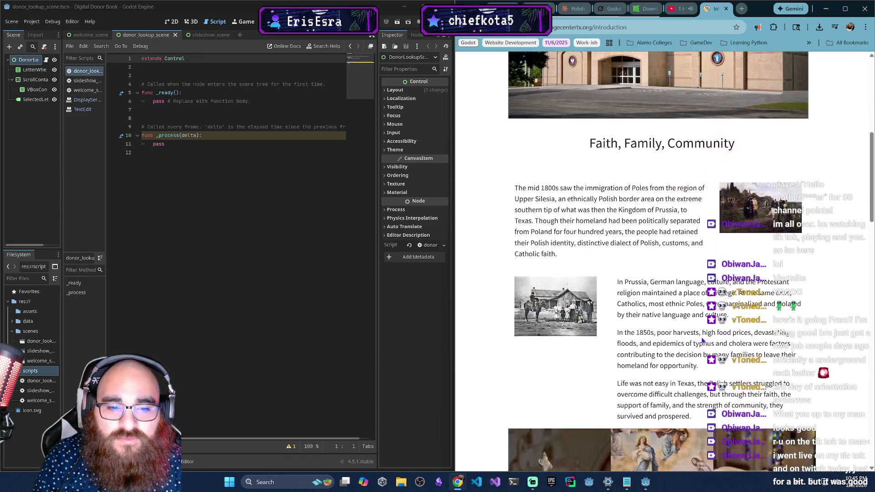
scroll(702, 341, down, 9)
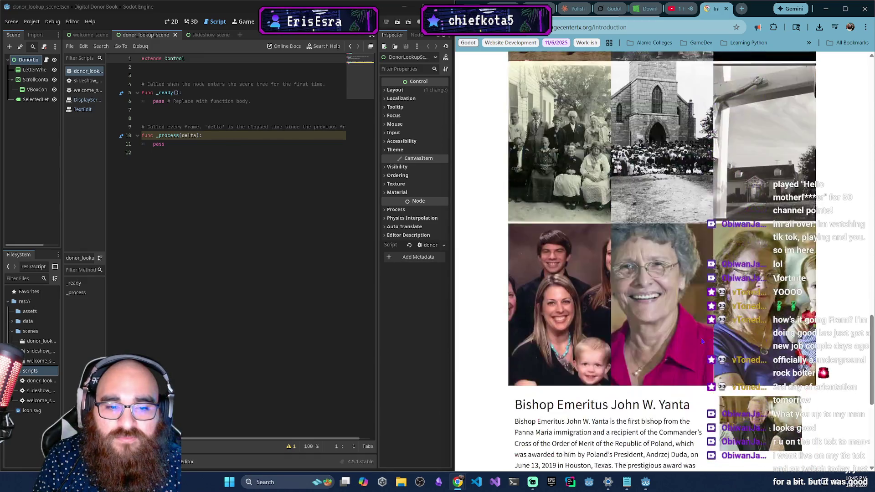
scroll(662, 354, up, 20)
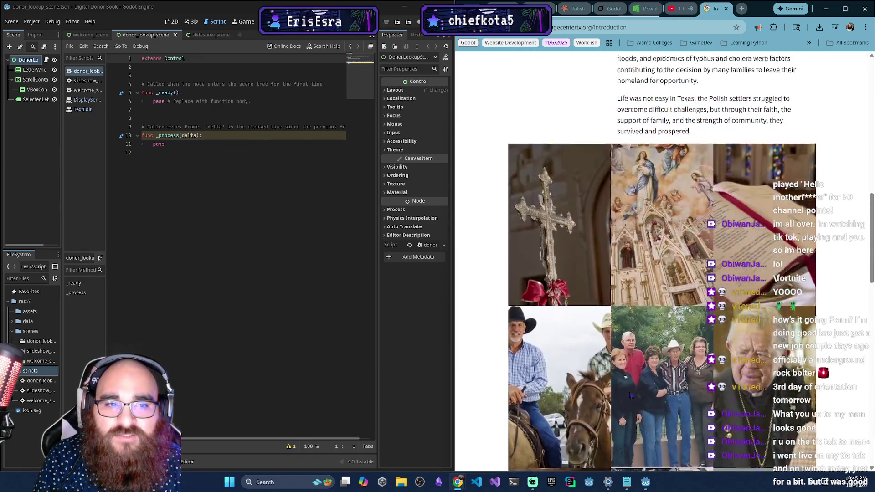
scroll(584, 392, up, 5)
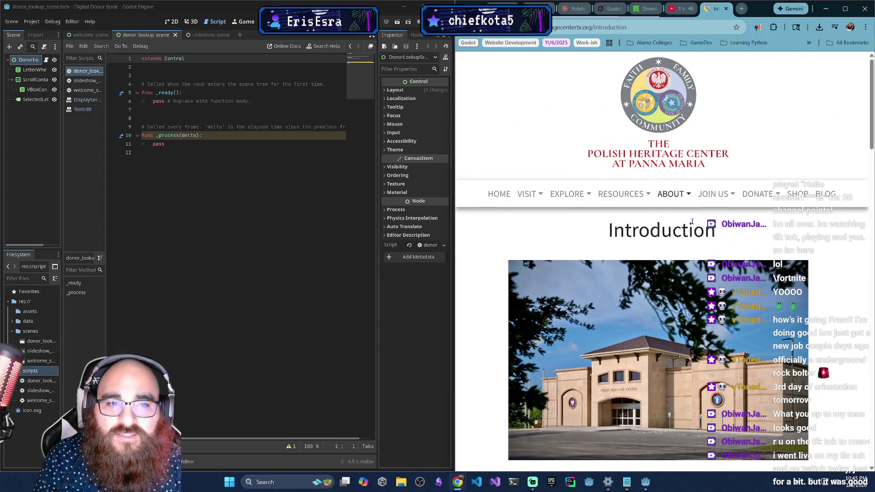
Check the Visit and Contact pages, then replace the site's tab with a new one.
click(683, 194)
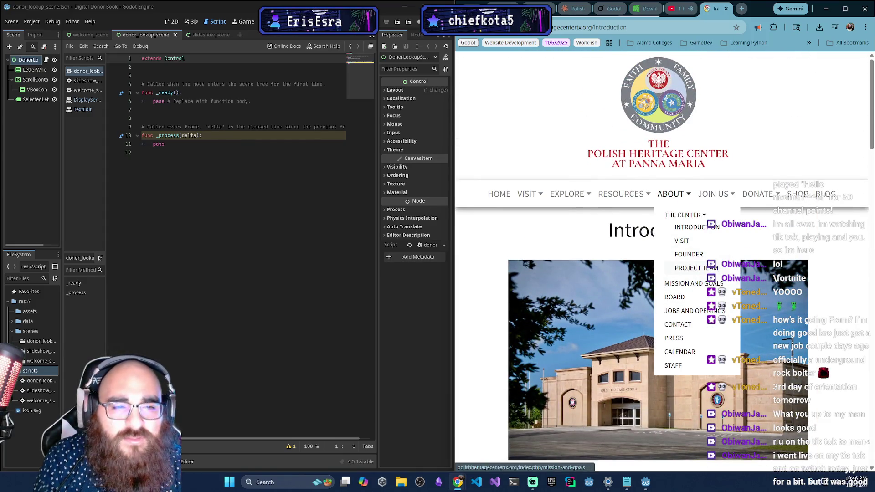
click(683, 239)
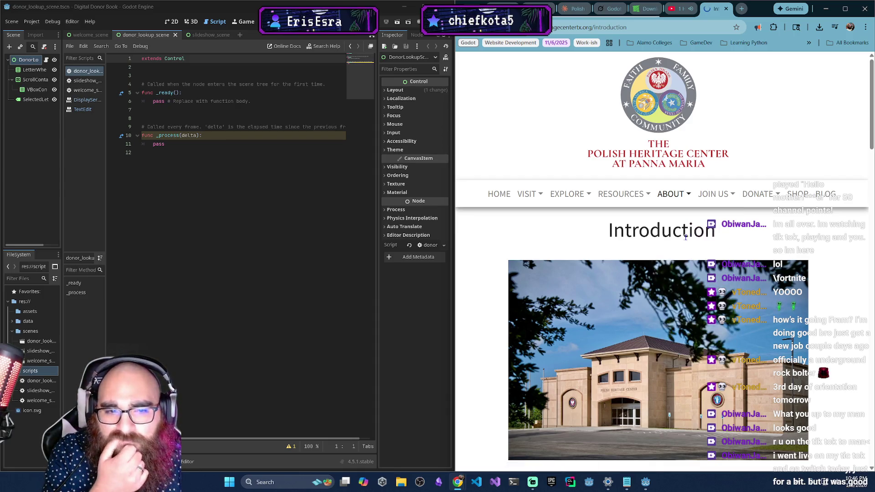
click(677, 194)
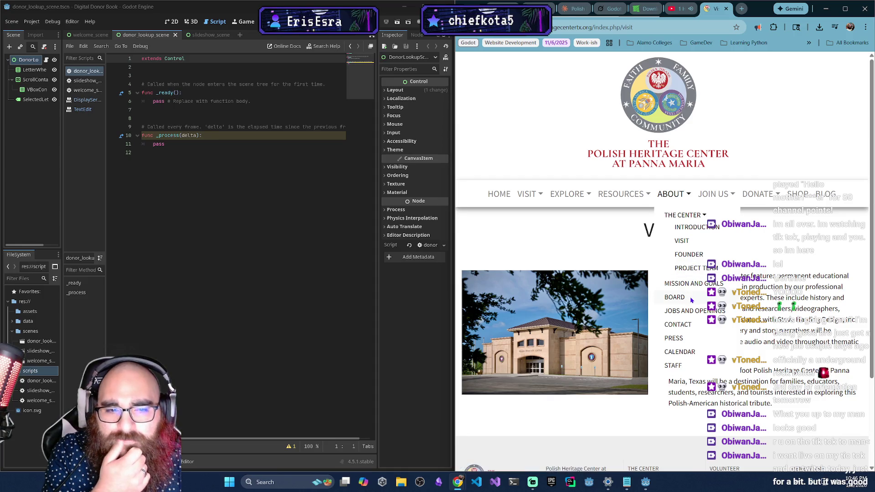
click(682, 325)
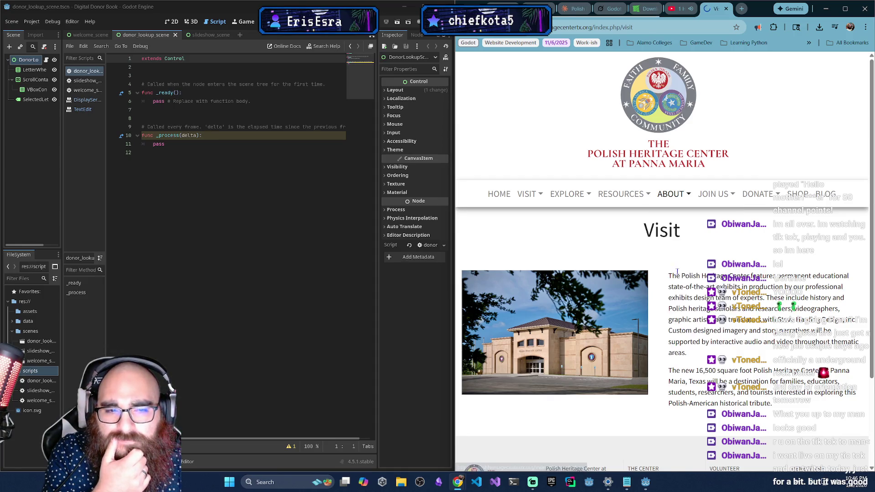
scroll(581, 409, down, 4)
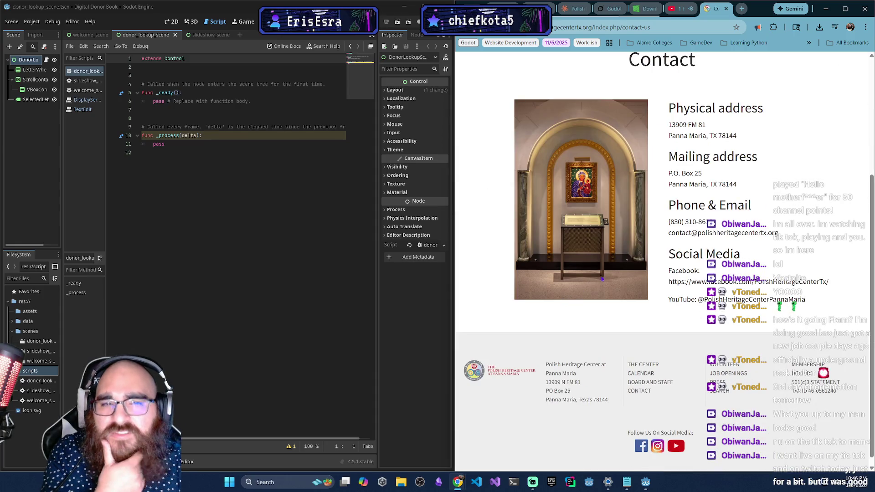
click(726, 9)
click(718, 8)
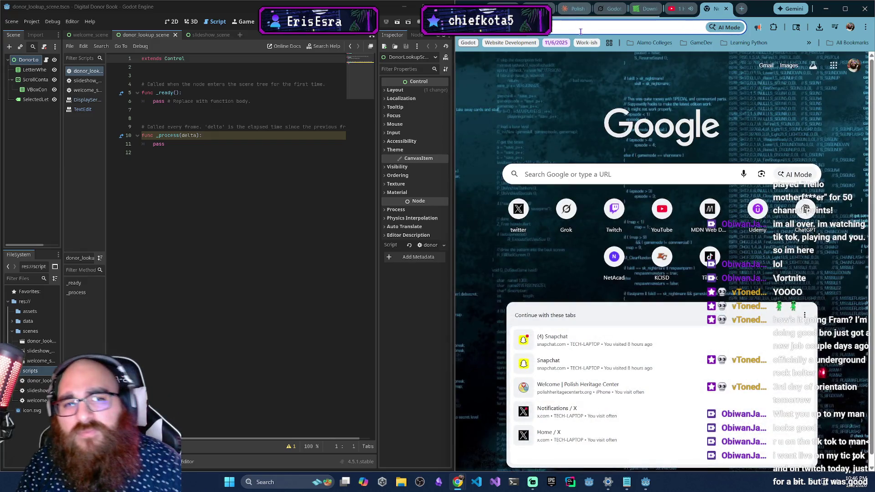
click(582, 35)
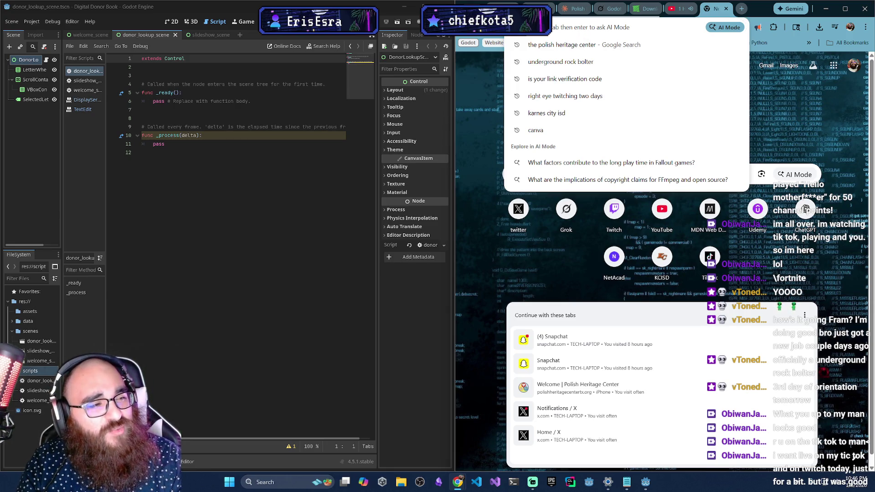
key(alt+Tab)
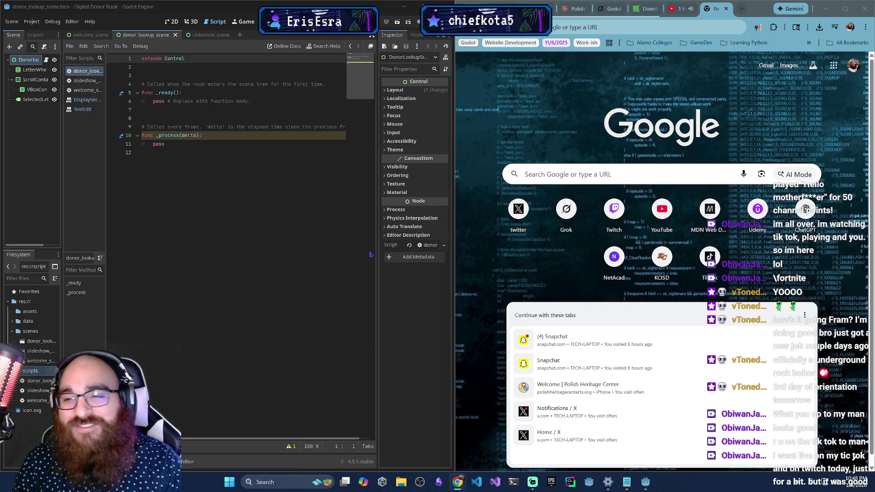
click(617, 175)
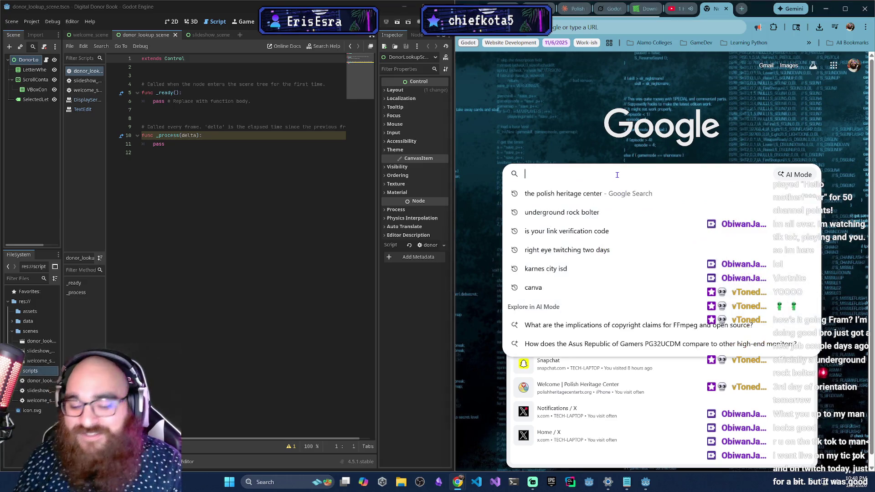
Search Google for 'polish flag' and switch to image results.
text(polish f)
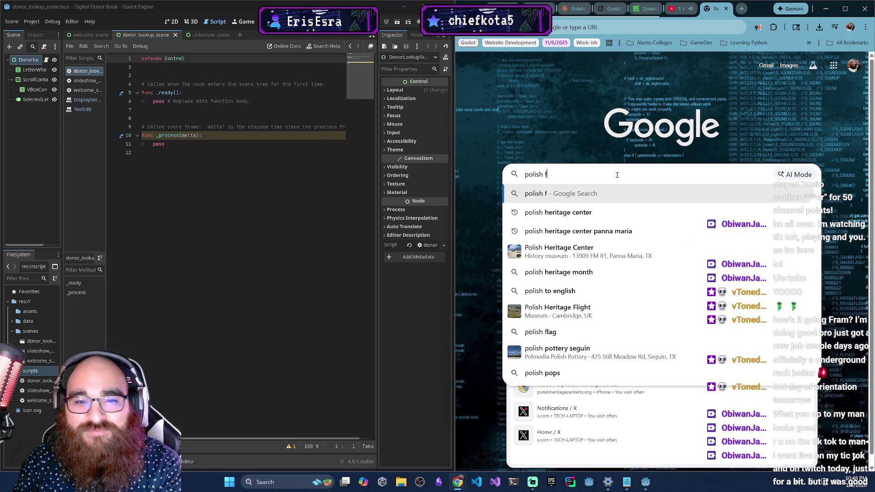
text(lag)
key(Return)
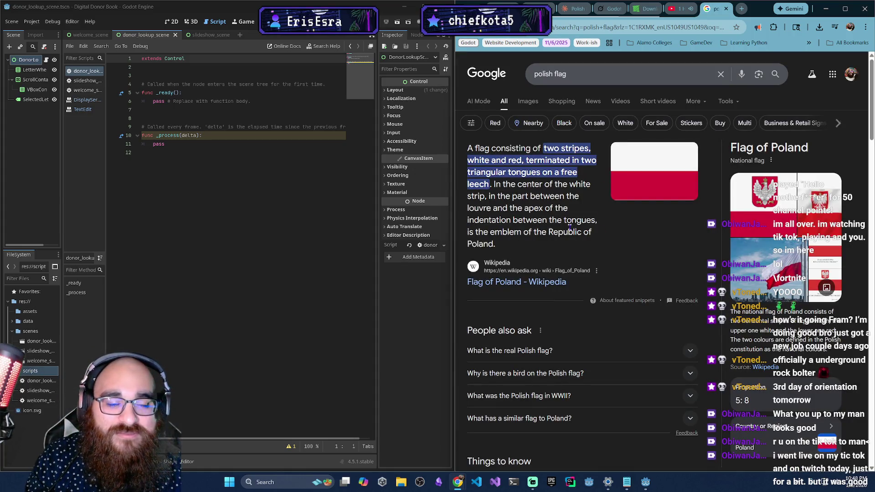
scroll(567, 323, down, 3)
scroll(567, 323, down, 3)
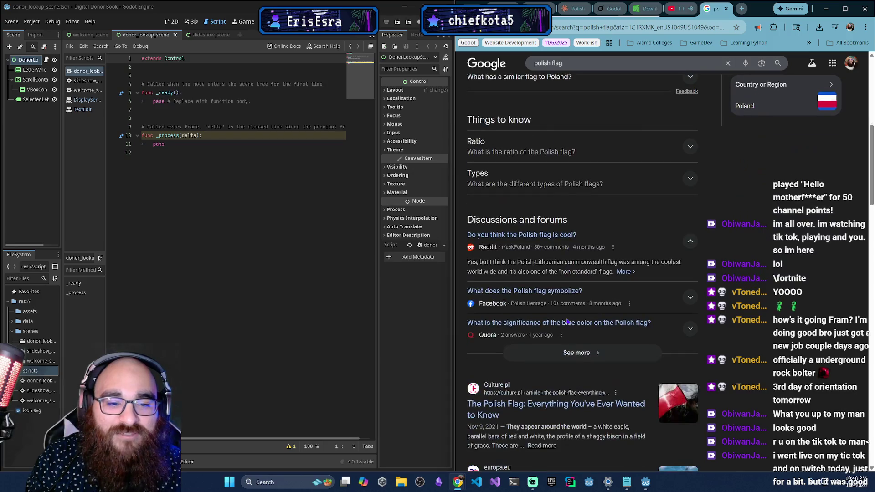
scroll(620, 255, up, 6)
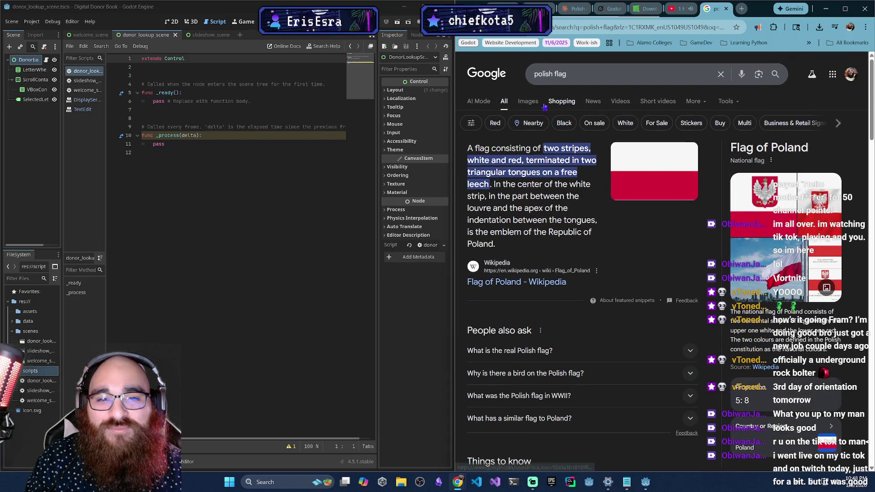
click(528, 101)
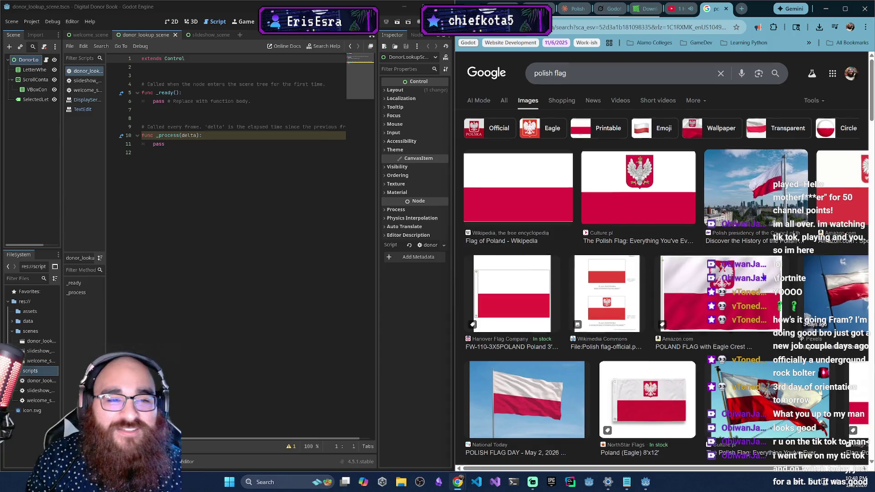
scroll(611, 316, down, 3)
scroll(681, 368, down, 4)
scroll(652, 374, up, 7)
scroll(619, 383, down, 5)
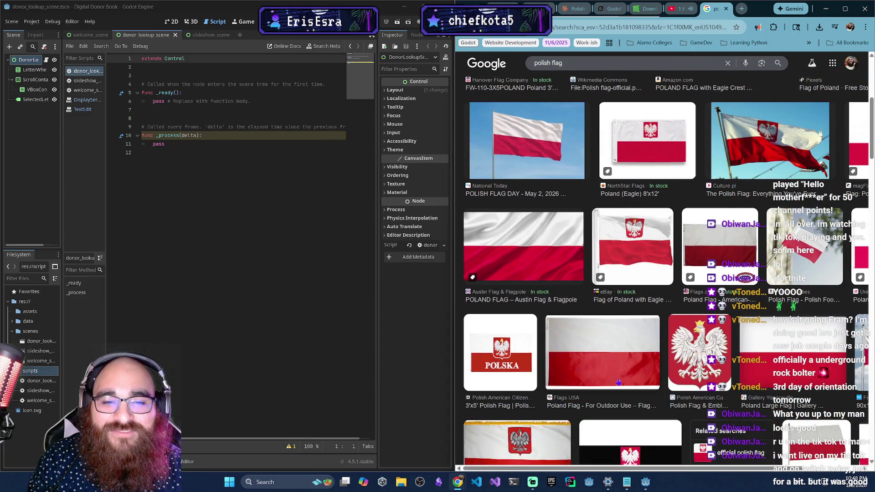
Open one flag image in a new tab to view it, then close it.
right_click(552, 259)
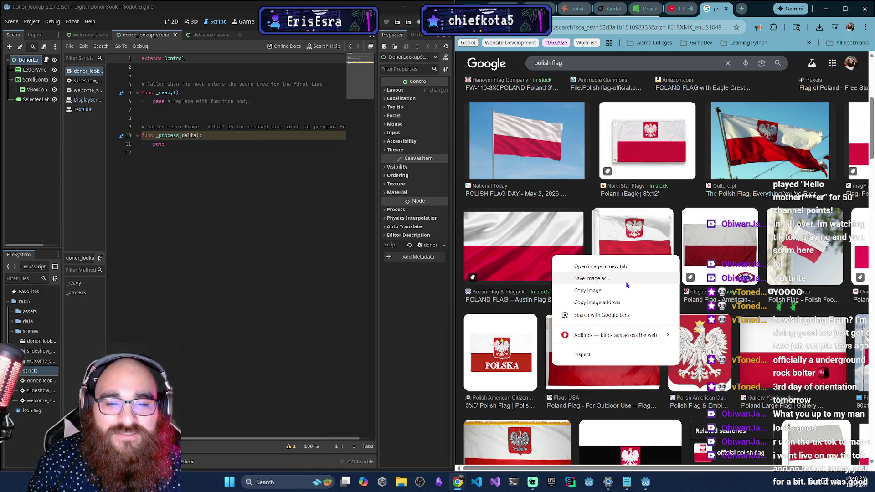
click(625, 280)
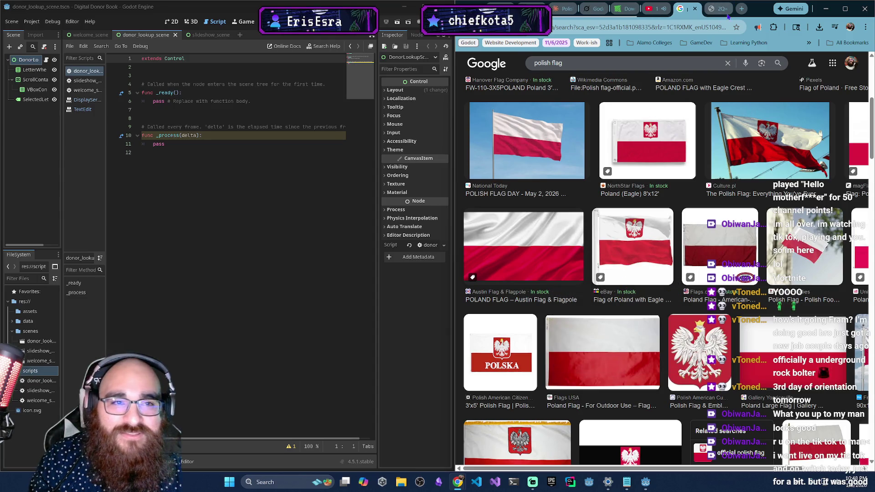
click(724, 11)
click(726, 9)
scroll(686, 264, down, 5)
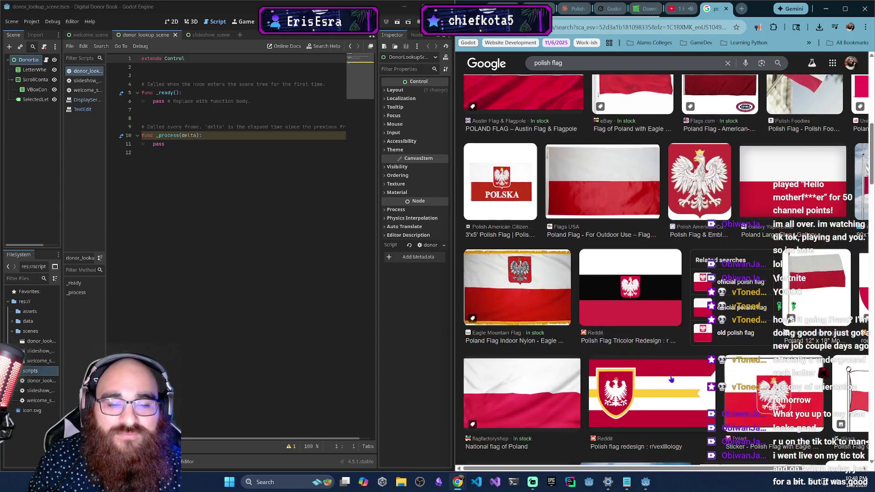
scroll(572, 362, up, 5)
scroll(588, 367, up, 5)
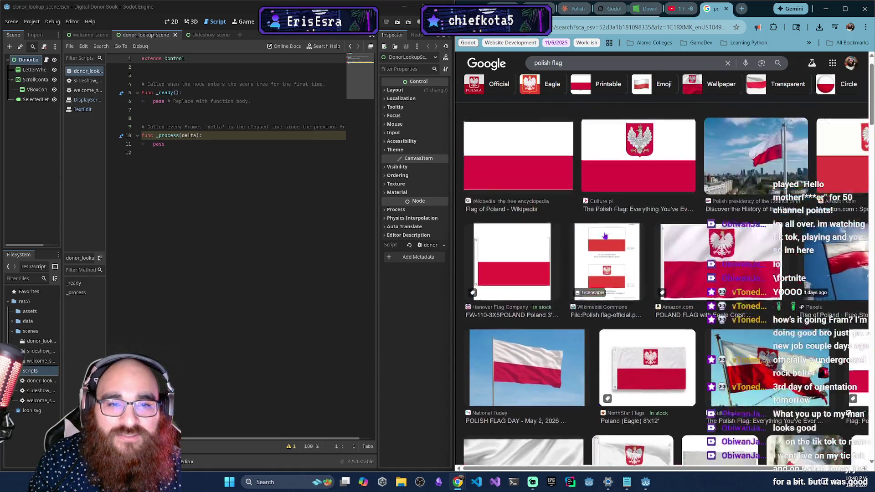
click(597, 74)
Refine the image search to 'polish flag 1920 x 1080'.
text(1920)
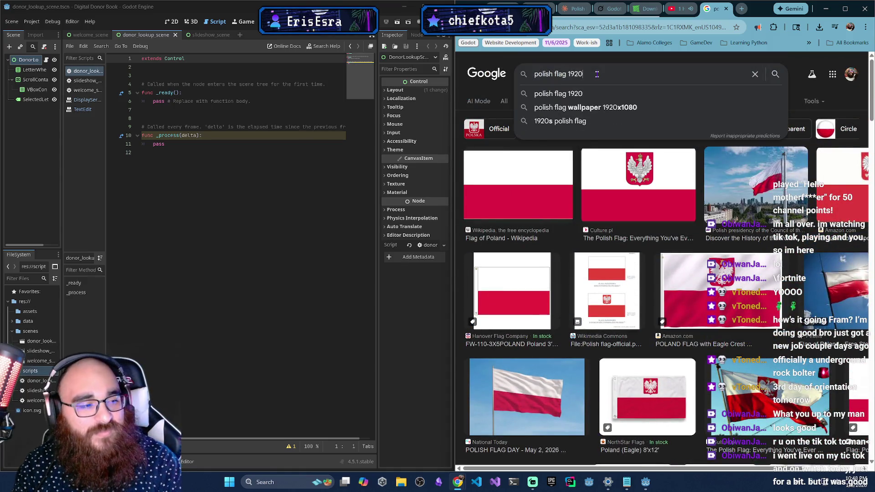
text( x 1080)
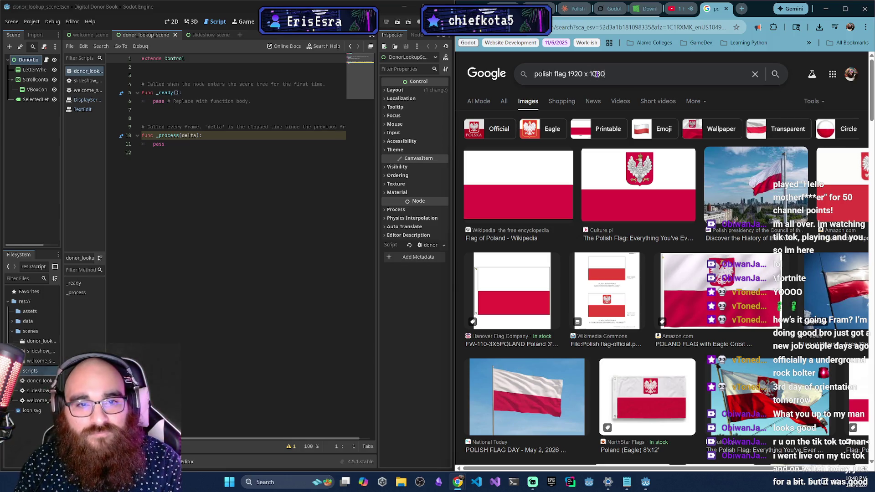
key(Return)
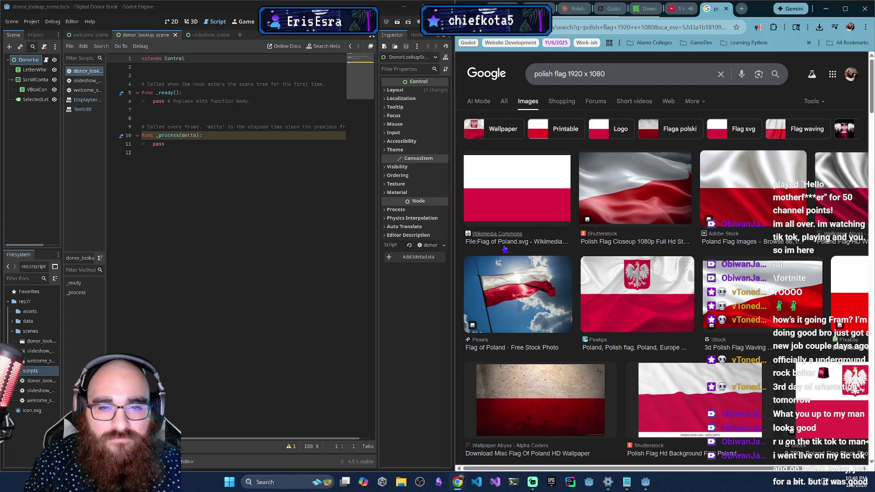
scroll(570, 326, down, 3)
scroll(593, 365, up, 1)
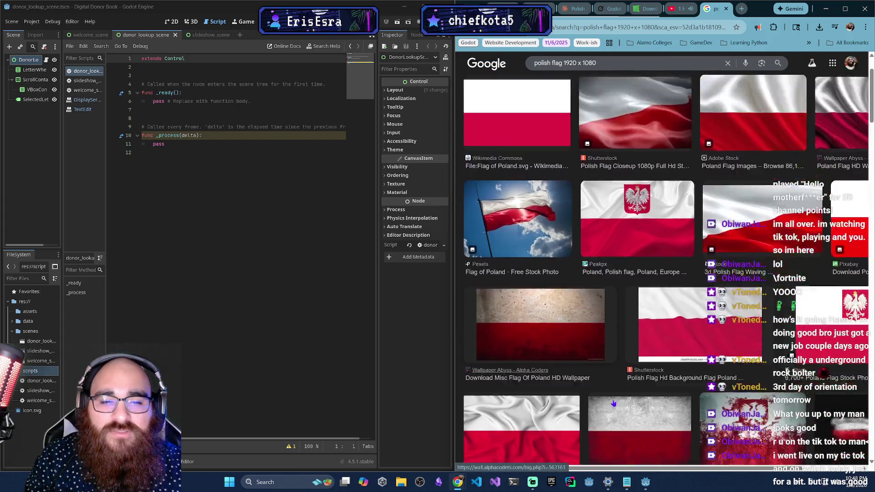
scroll(597, 402, down, 1)
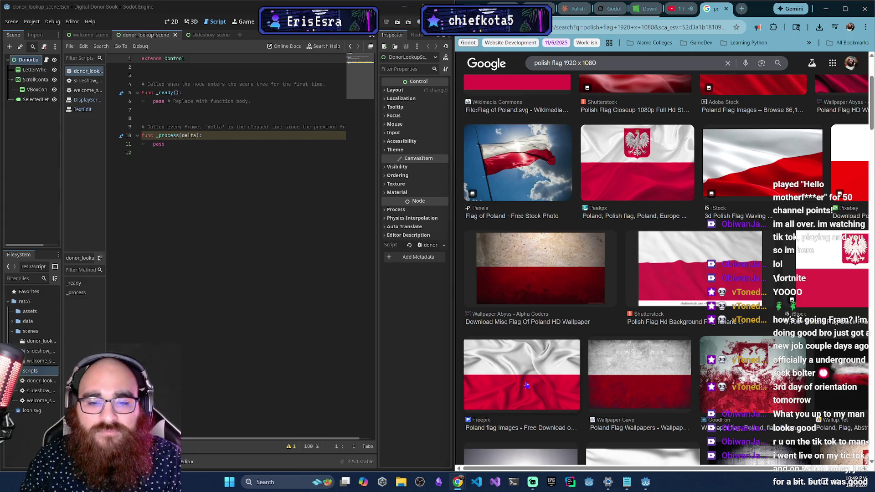
Preview the Freepik, Wallpaper Cave, Wallpaper Safari and Pixabay flag images.
click(527, 385)
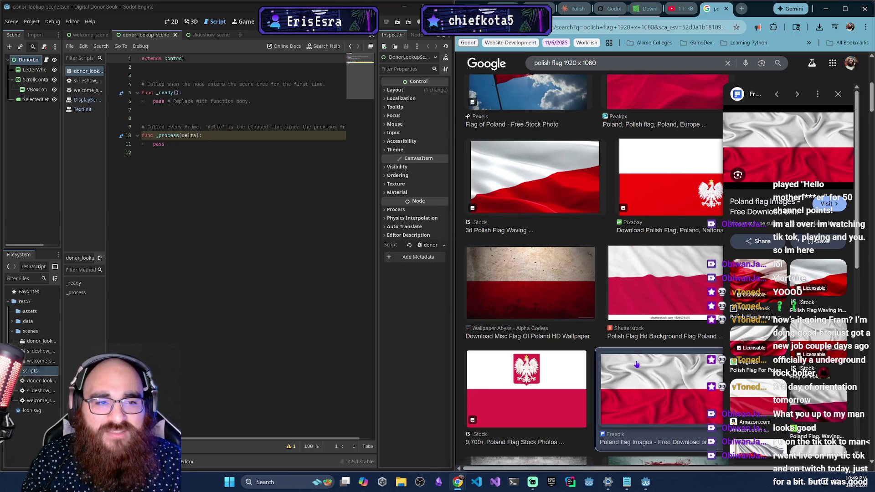
scroll(638, 365, down, 5)
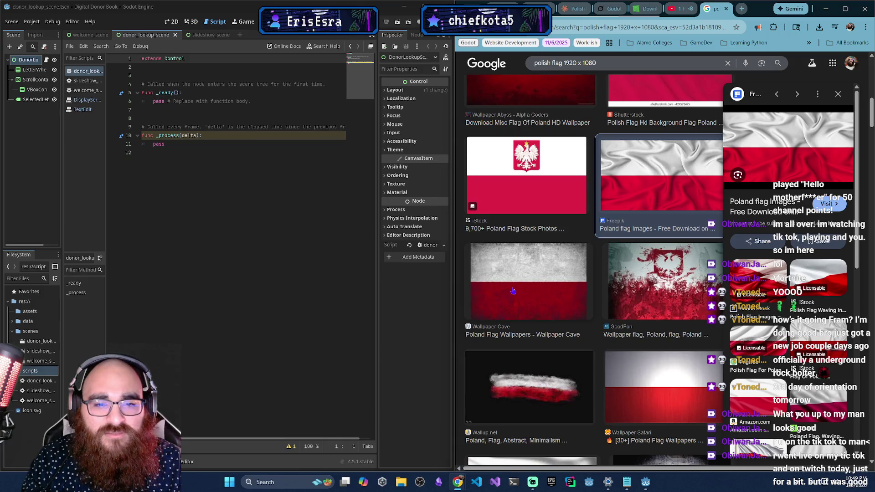
click(513, 291)
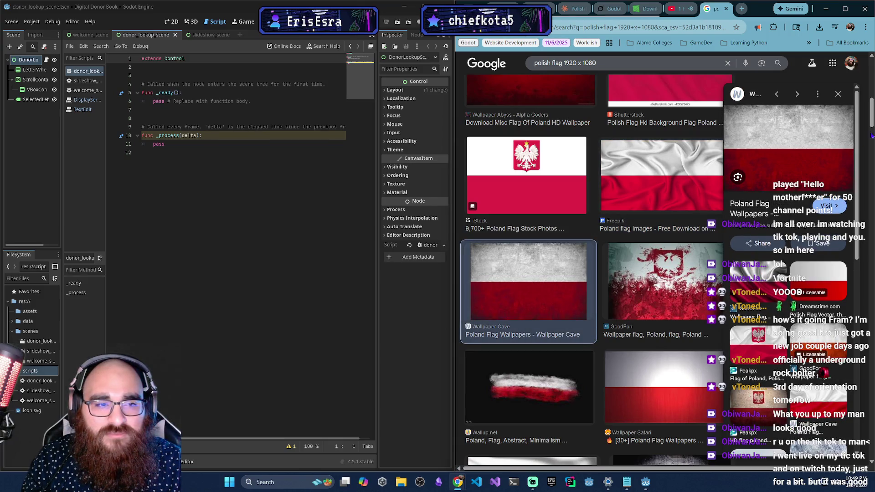
click(648, 384)
scroll(645, 374, up, 5)
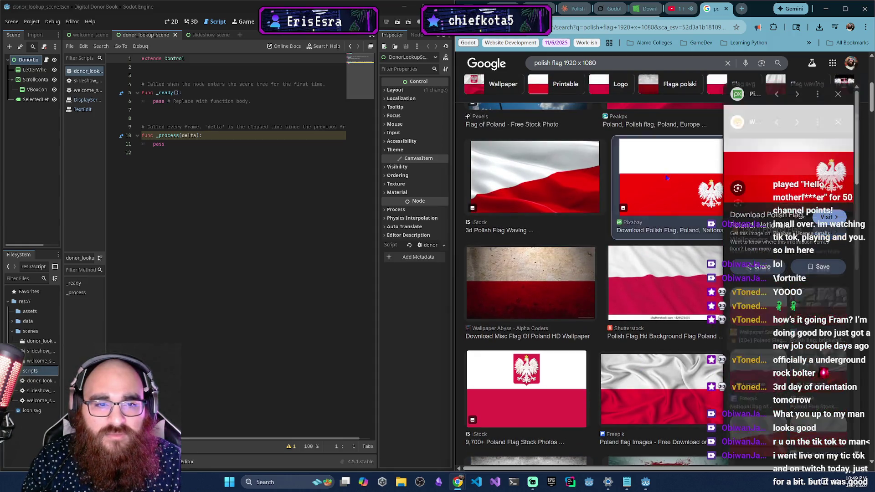
click(666, 175)
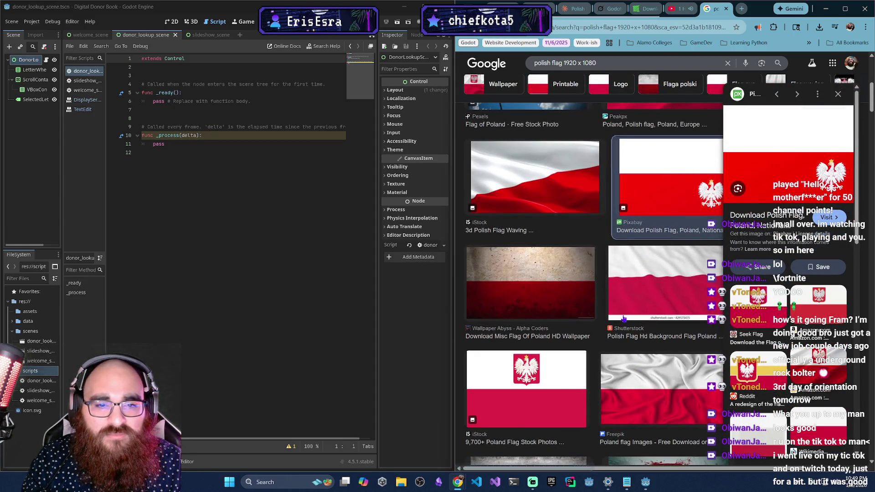
scroll(759, 463, right, 2)
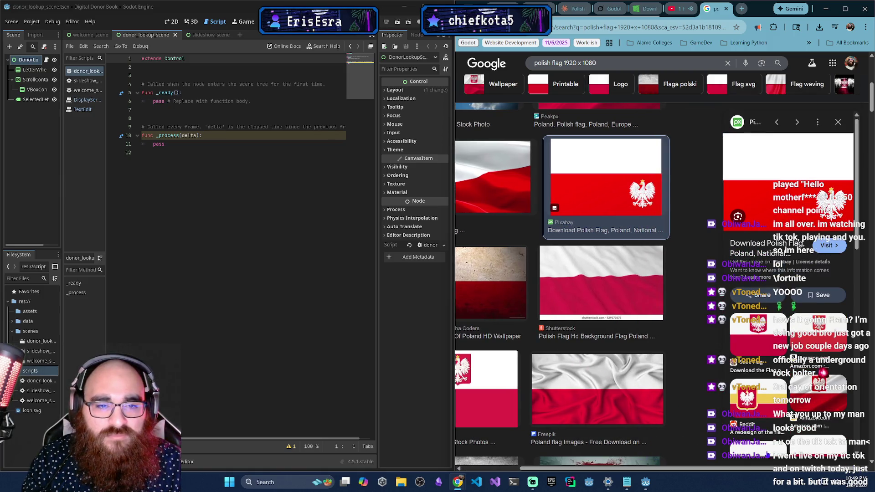
scroll(691, 470, down, 5)
scroll(571, 399, down, 5)
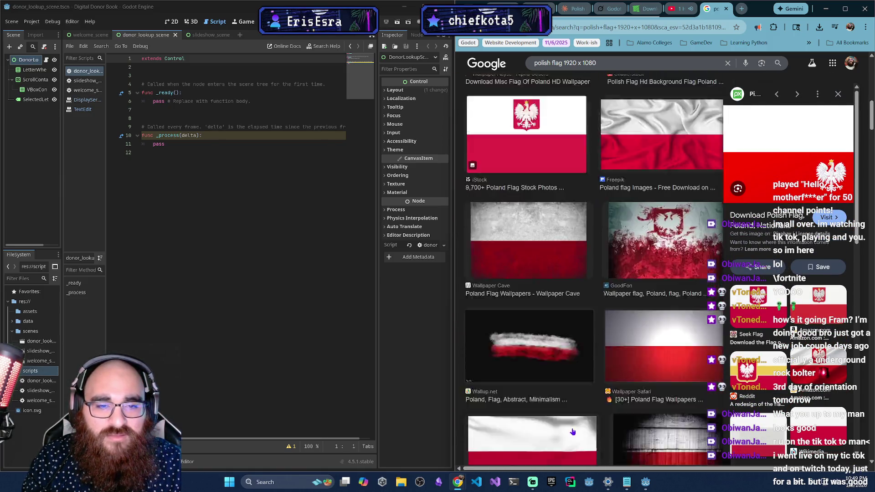
scroll(571, 399, down, 7)
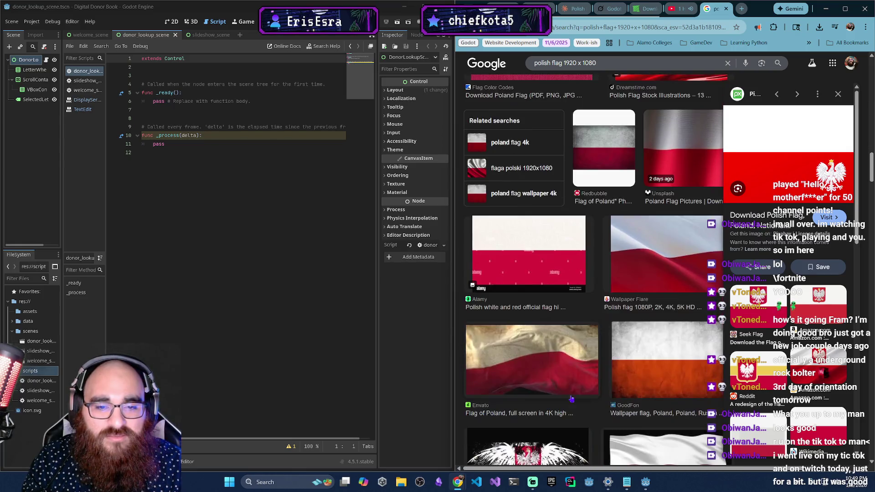
scroll(571, 399, down, 7)
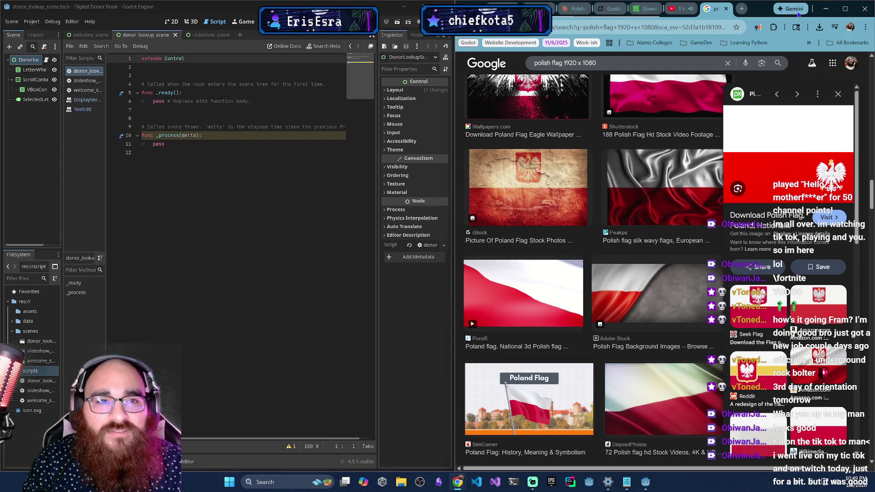
Open the Canva site in a new browser tab.
click(741, 9)
text(canav)
key(Return)
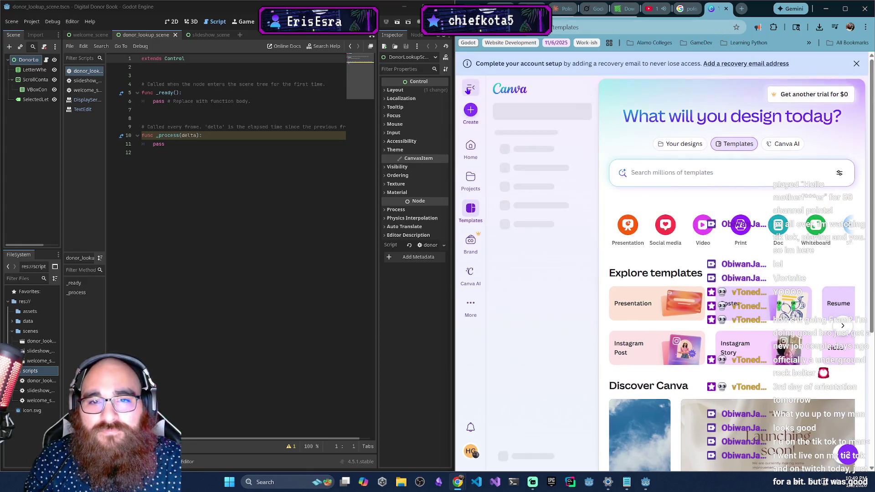
Enter a custom 1920 × 1080 px size and create the design.
click(470, 93)
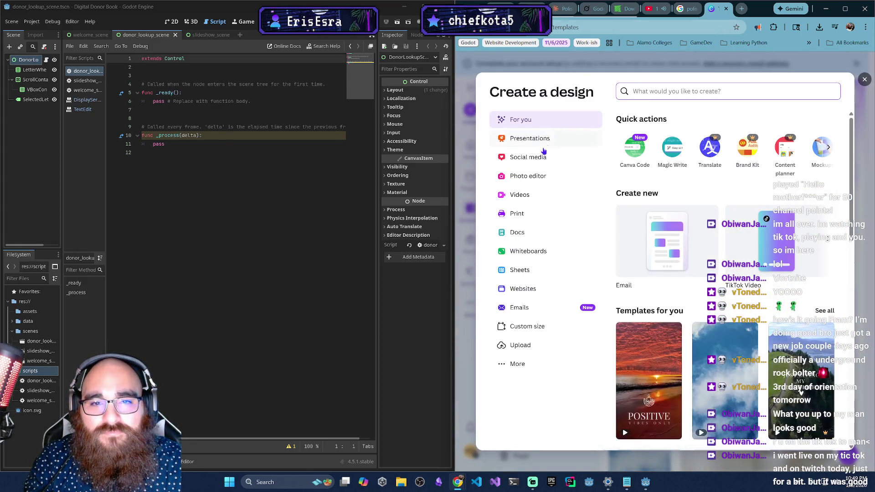
text(1)
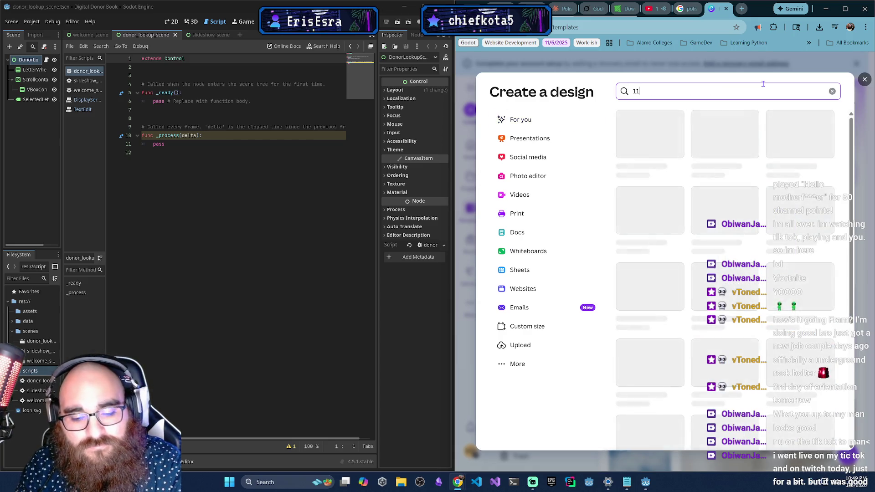
text(920x1)
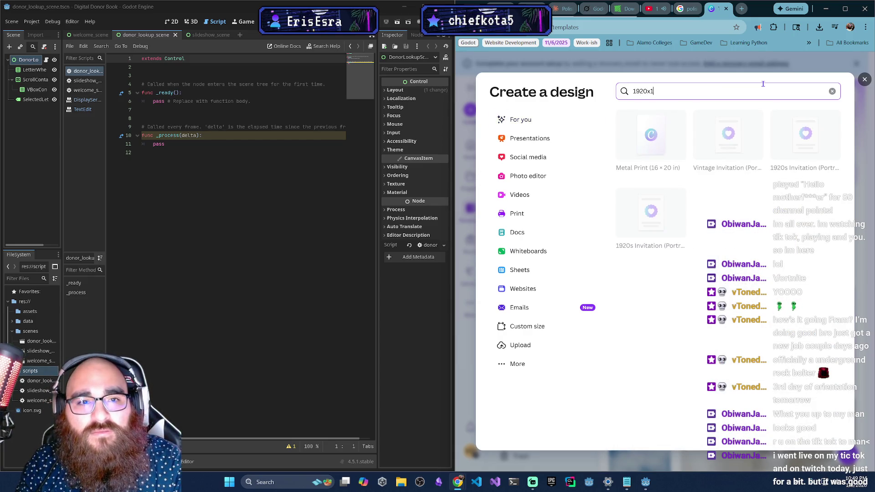
text(080)
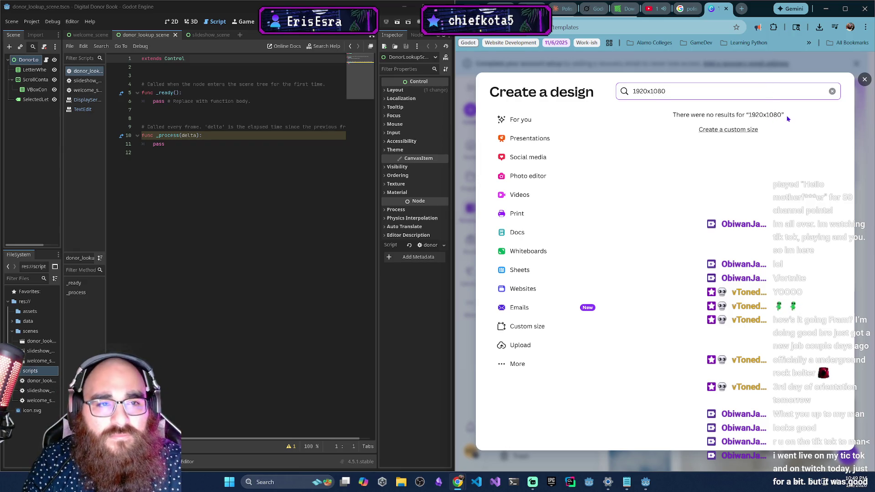
click(733, 132)
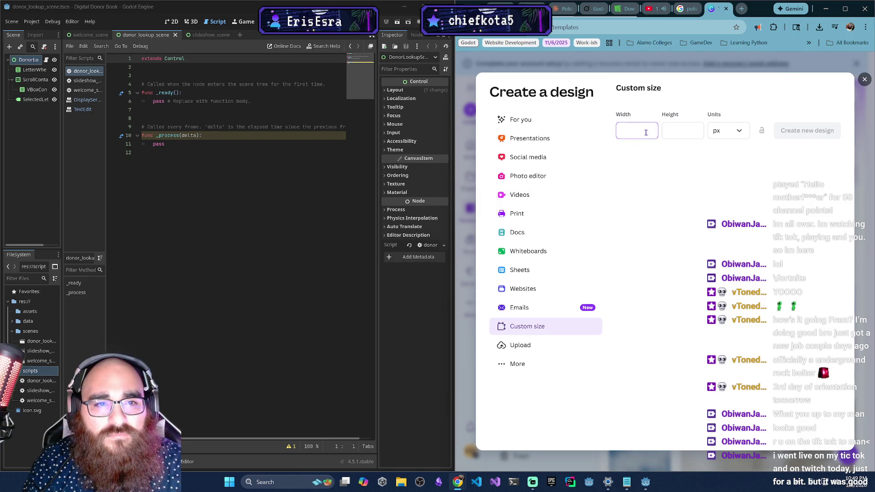
text(1920)
key(Tab)
text(10)
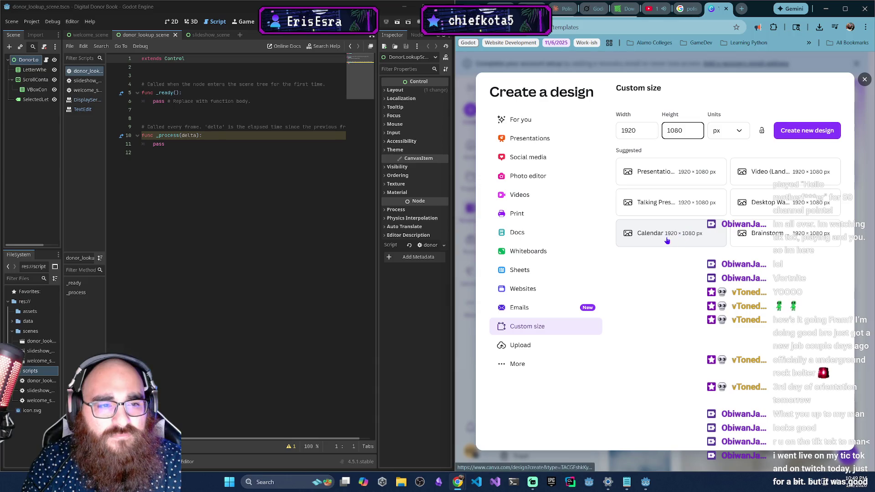
click(809, 131)
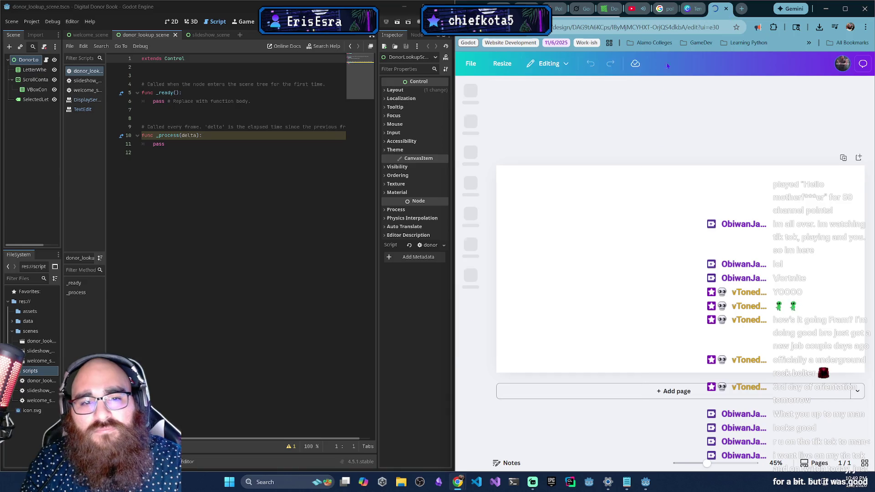
Search Canva elements for 'rectangle' and drag a rectangle graphic onto the blank page.
click(472, 128)
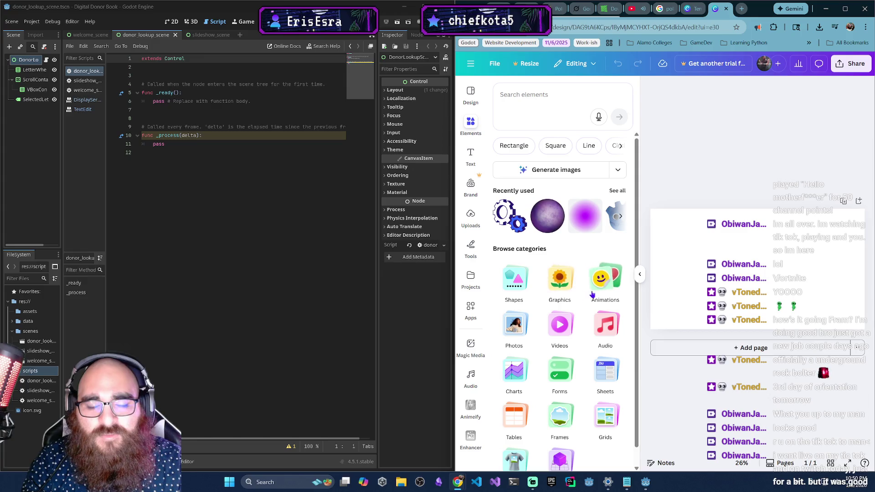
click(527, 97)
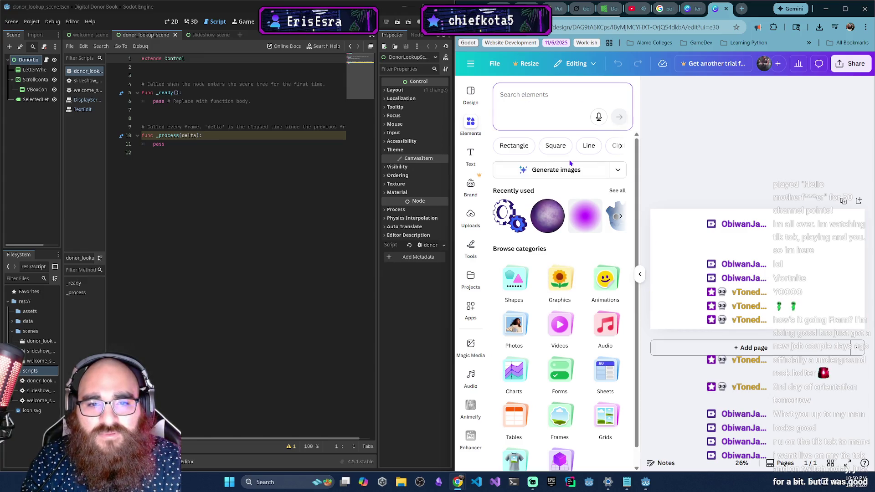
text(rectangle)
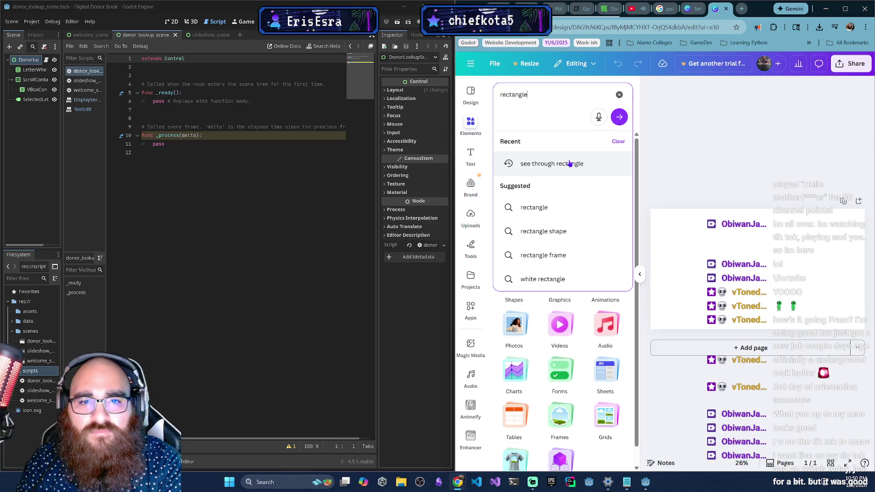
key(Return)
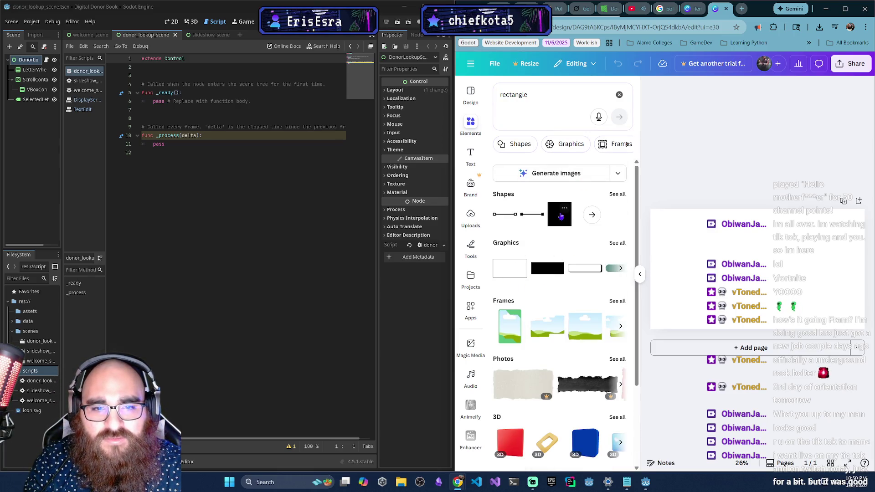
click(558, 258)
key(Escape)
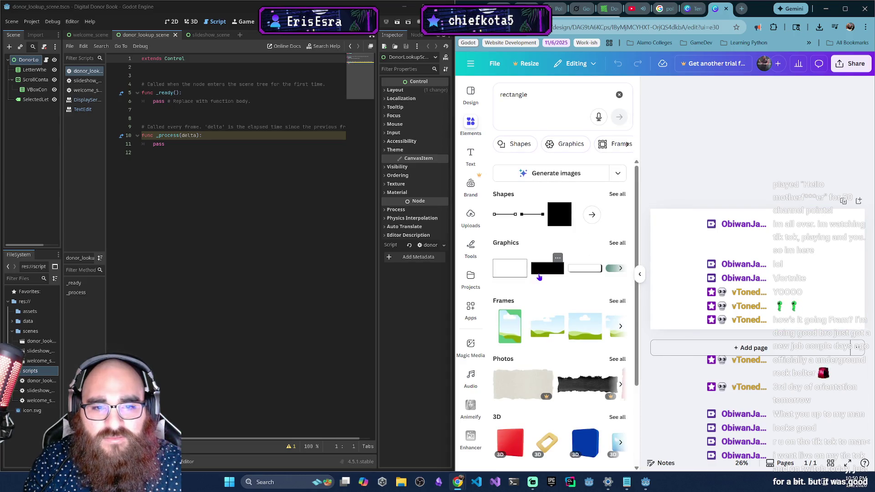
drag(538, 274, 720, 282)
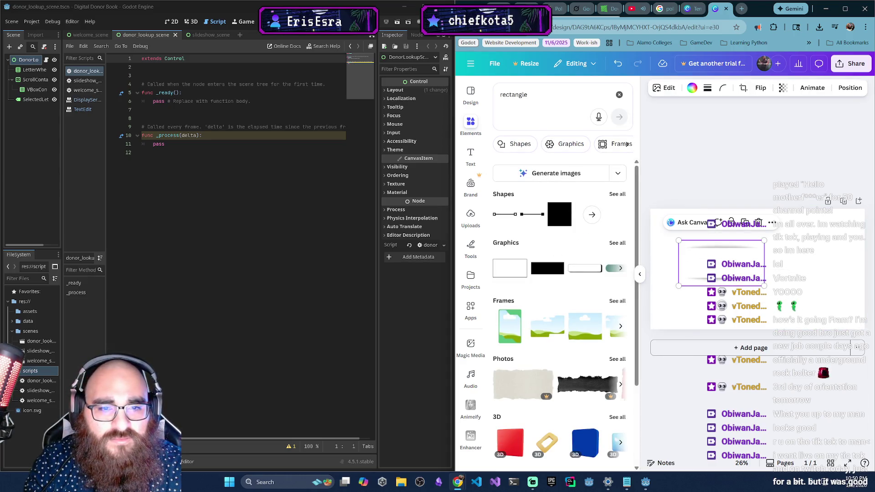
key(ctrl+z)
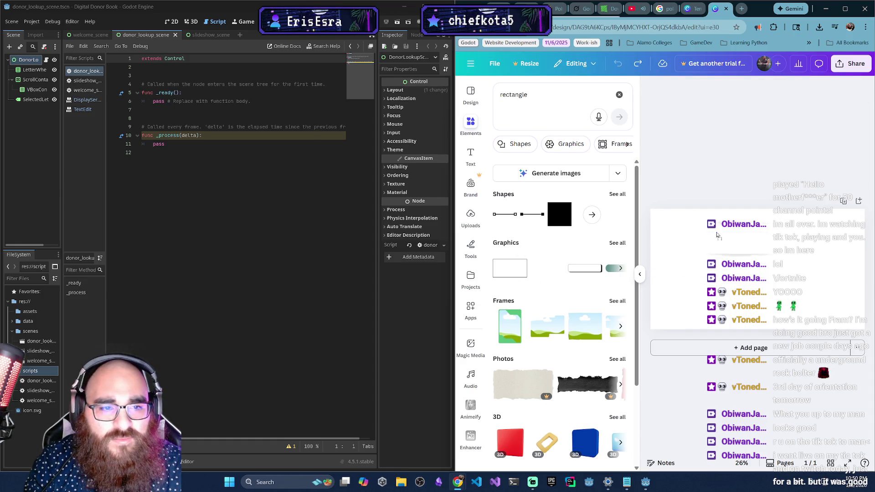
key(ctrl+y)
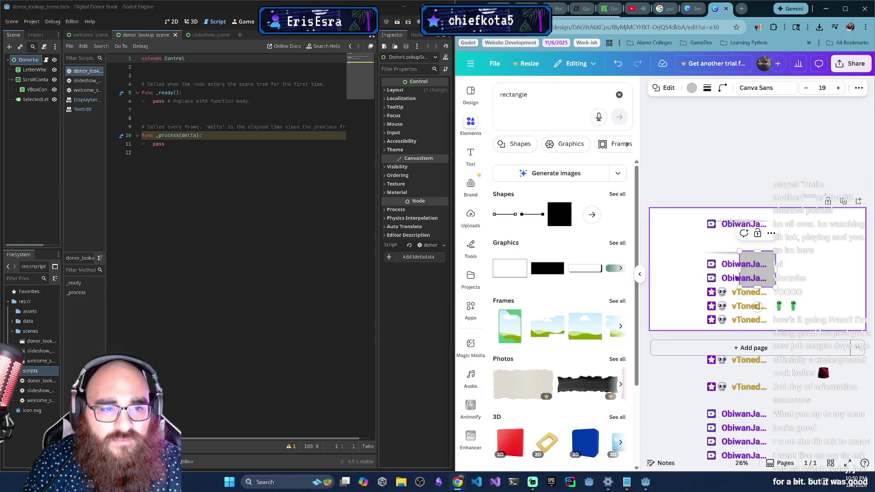
Tilt the rectangle about 23°, enlarge it, and nudge it lower-left.
click(729, 238)
mouse_move(739, 273)
mouse_down()
mouse_move(707, 275)
mouse_move(722, 286)
mouse_up()
drag(794, 248, 861, 211)
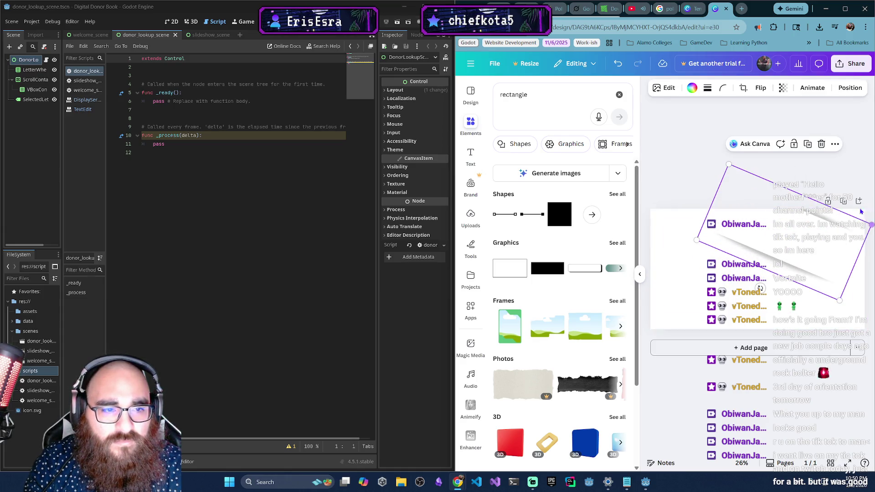
drag(697, 240, 651, 241)
mouse_move(834, 290)
mouse_down()
mouse_move(789, 242)
mouse_move(801, 244)
mouse_move(778, 261)
mouse_up()
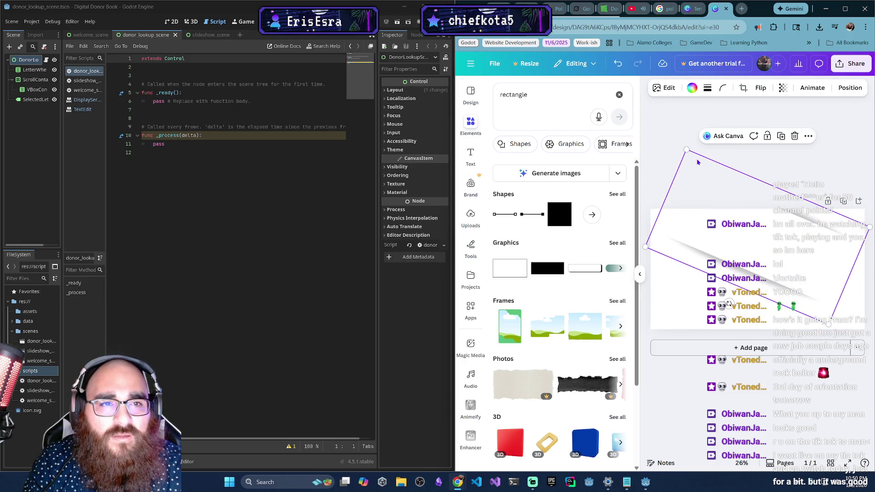
click(691, 88)
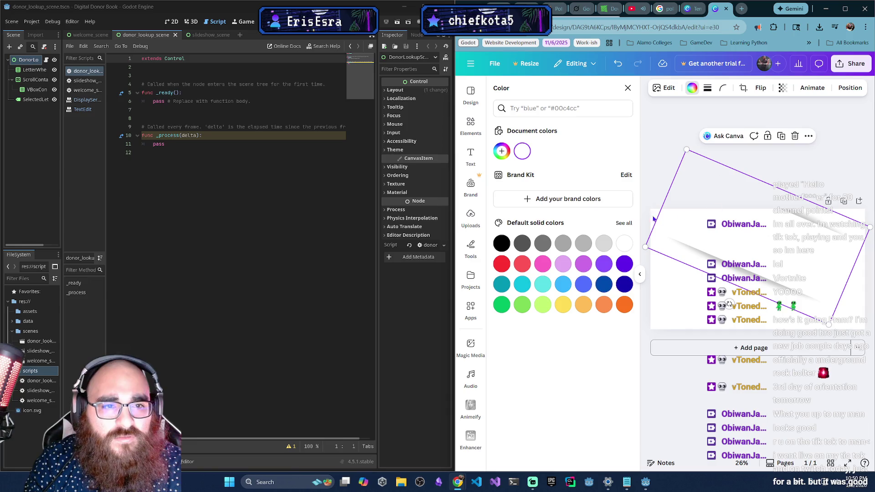
Fill the diagonal rectangle red, then enlarge and reposition it.
click(502, 263)
mouse_move(734, 233)
mouse_down()
mouse_move(693, 314)
mouse_move(701, 317)
mouse_move(697, 294)
mouse_move(706, 302)
mouse_up()
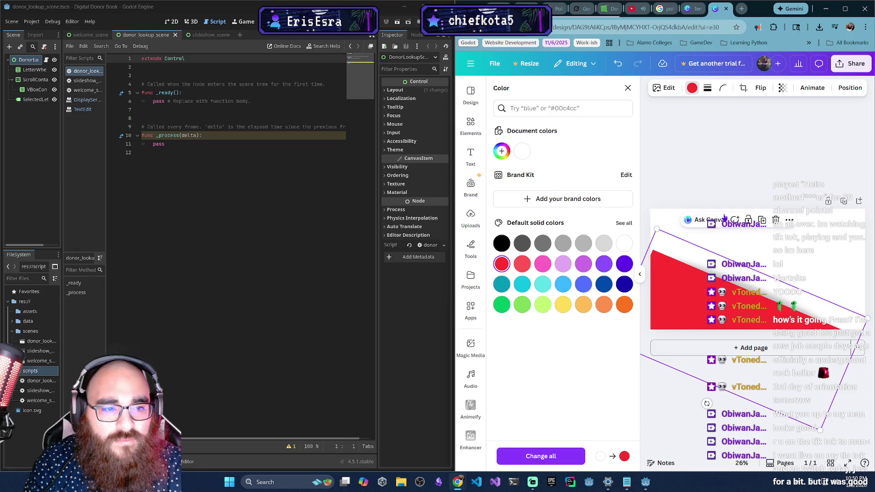
drag(869, 317, 874, 322)
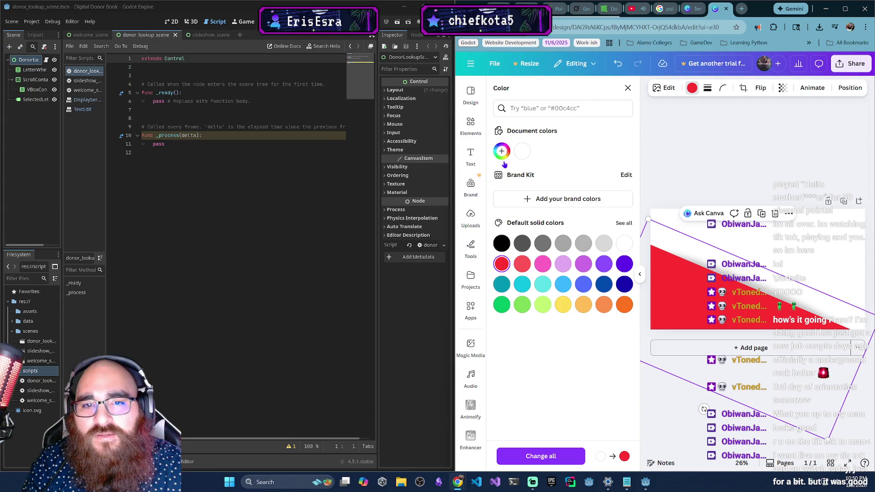
drag(741, 306, 743, 257)
click(700, 87)
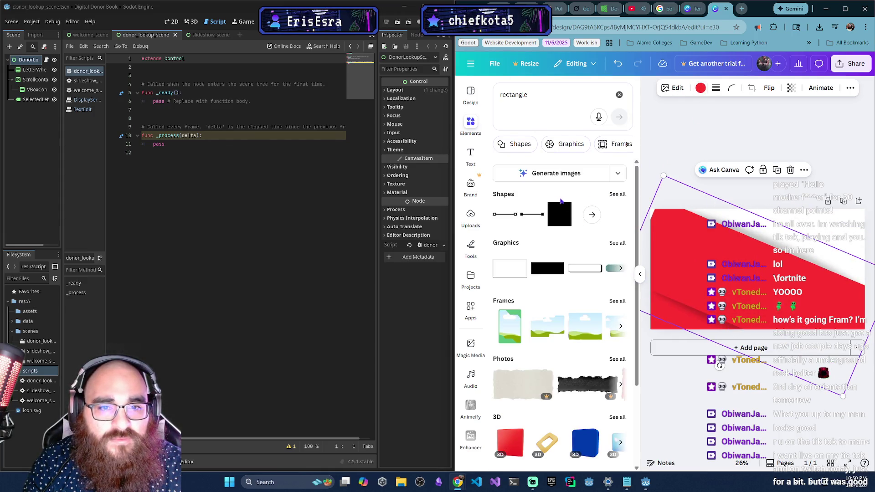
Fill the second diagonal shape white, shift it up-right, and return to the Polish flag results.
click(701, 87)
click(625, 244)
mouse_move(701, 265)
mouse_down()
mouse_move(739, 214)
mouse_move(707, 222)
mouse_up()
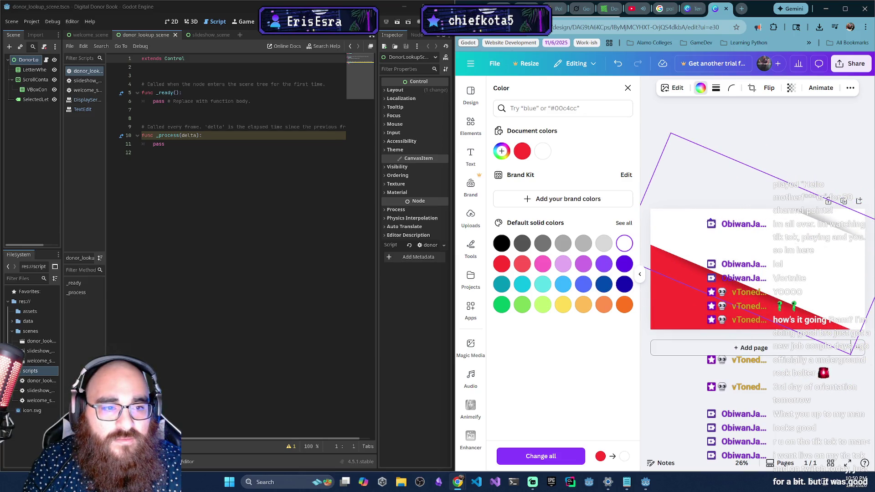
drag(727, 323, 726, 323)
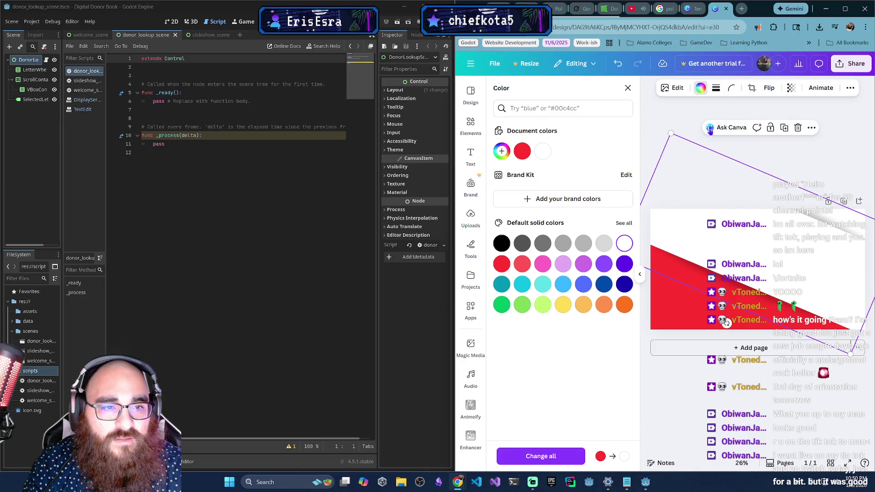
drag(733, 247, 735, 246)
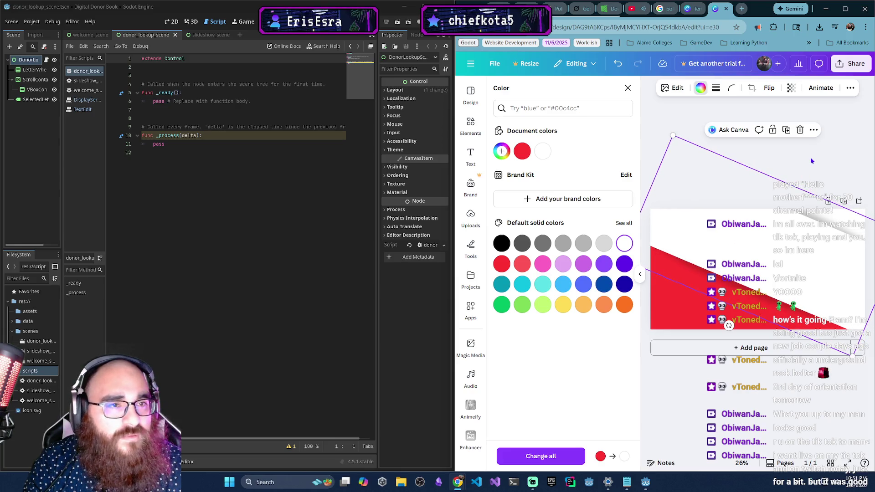
click(646, 10)
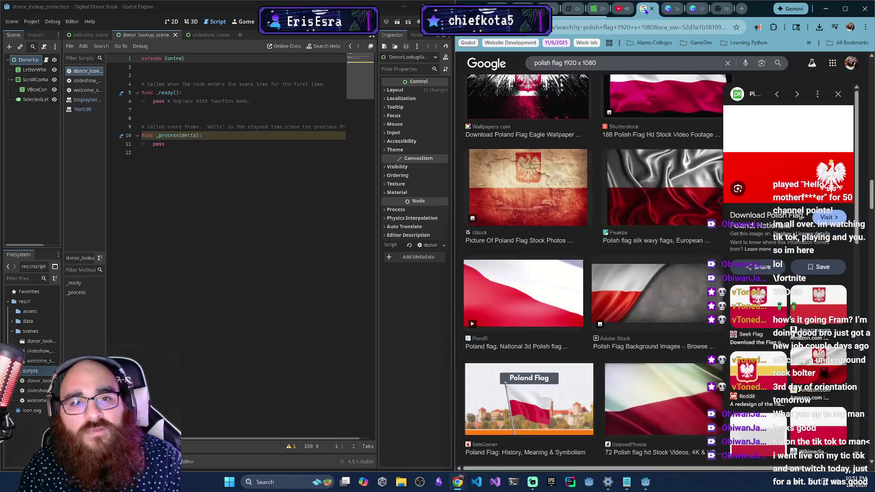
Back in Canva, move the red and white diagonal shapes together slightly up-right, then deselect.
click(725, 9)
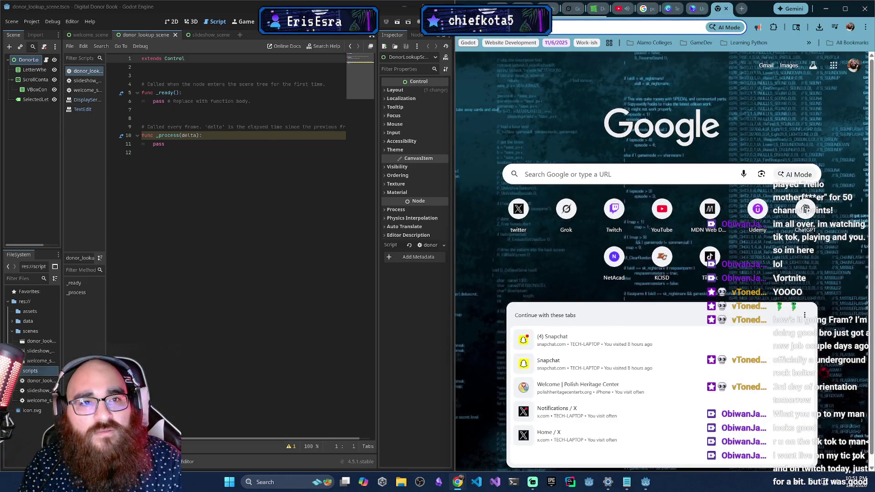
click(696, 9)
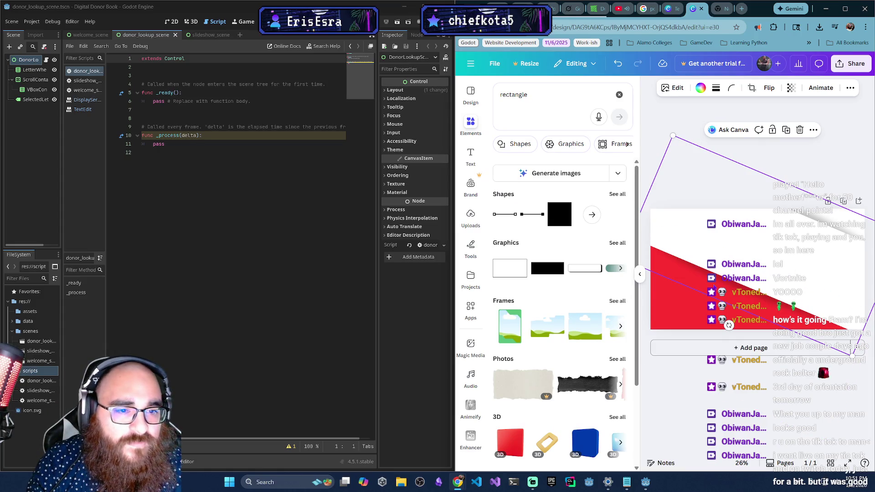
click(731, 244)
click(746, 238)
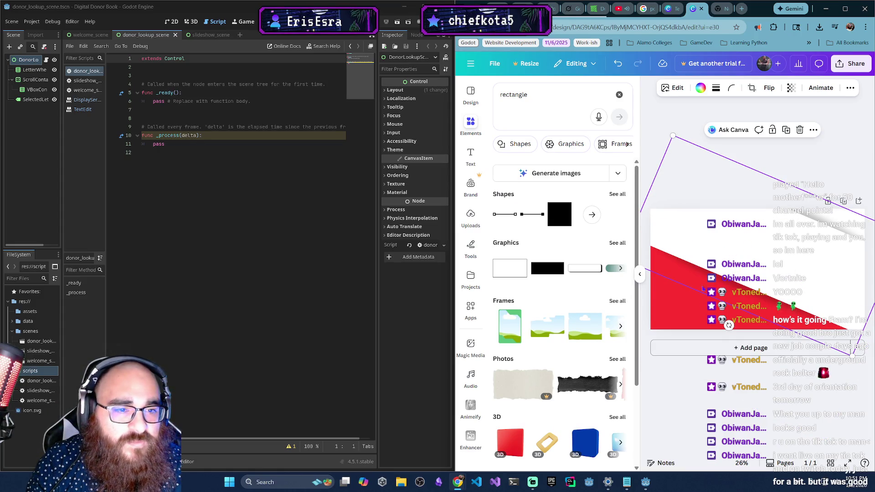
click(730, 246)
shift+click(741, 245)
drag(740, 279, 747, 277)
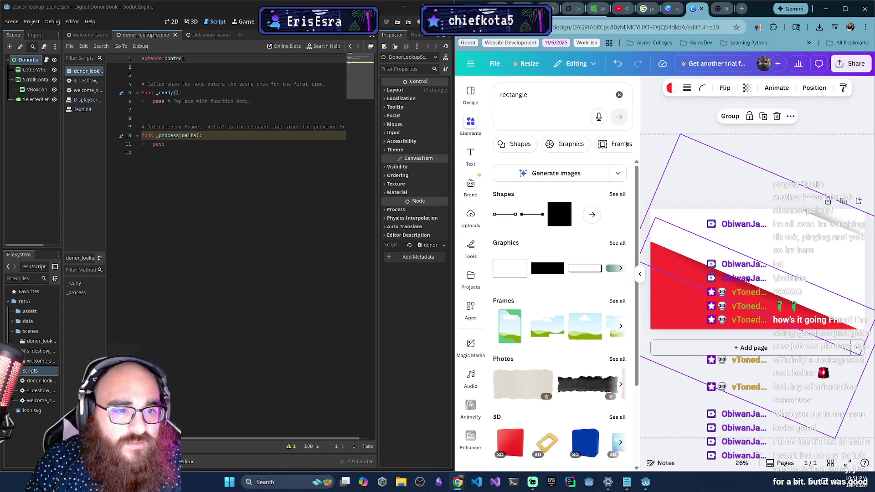
click(811, 164)
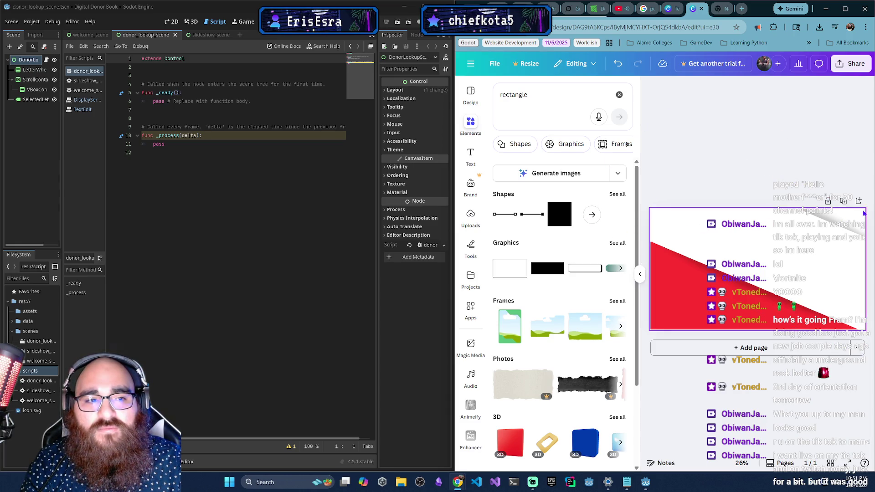
click(865, 213)
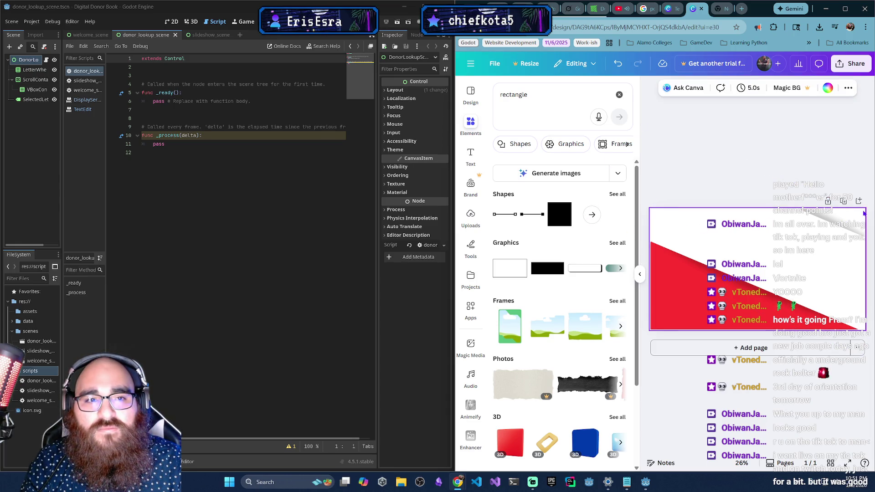
click(829, 88)
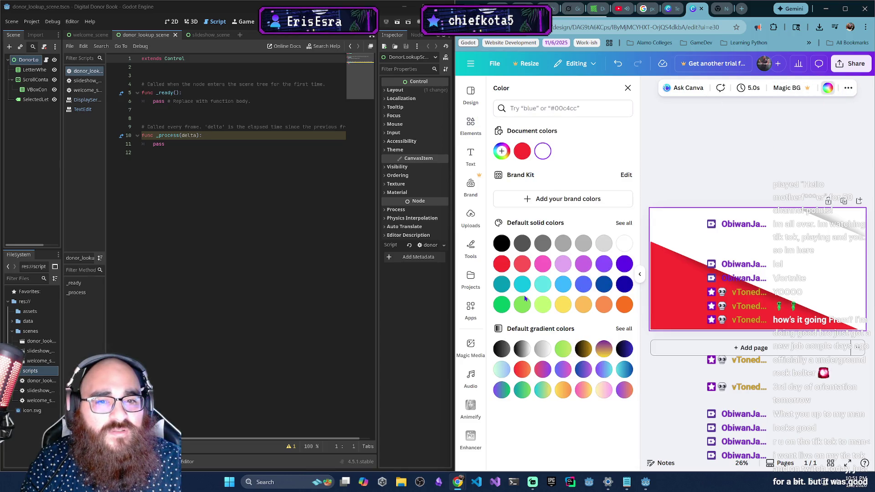
click(502, 369)
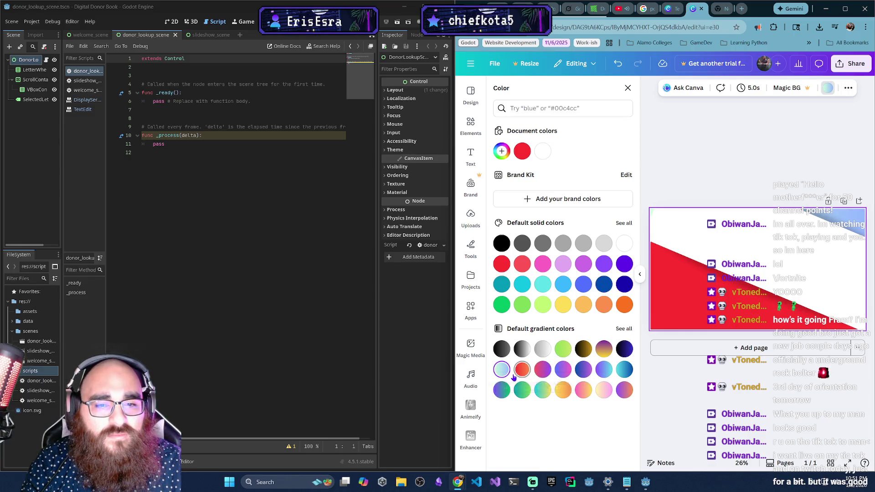
click(605, 378)
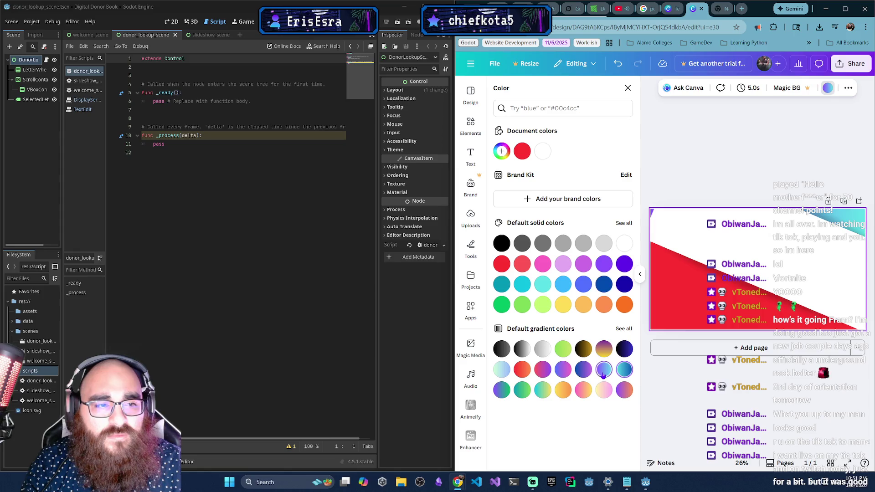
click(624, 370)
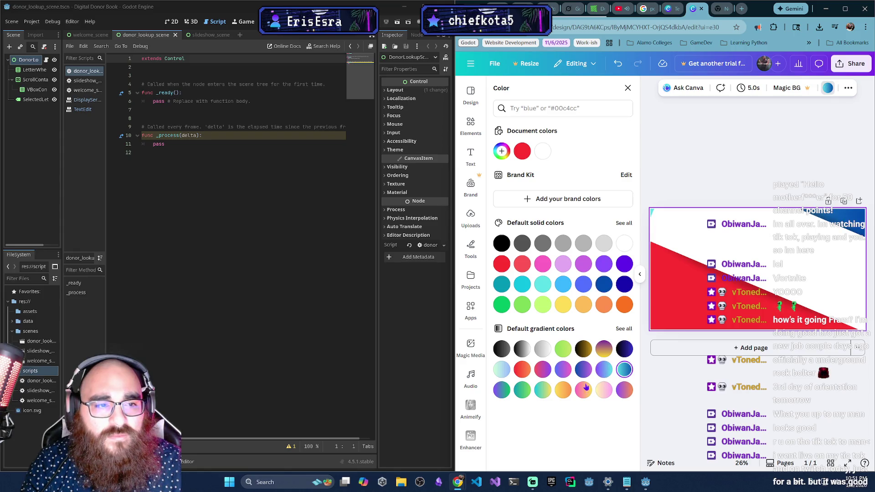
click(503, 390)
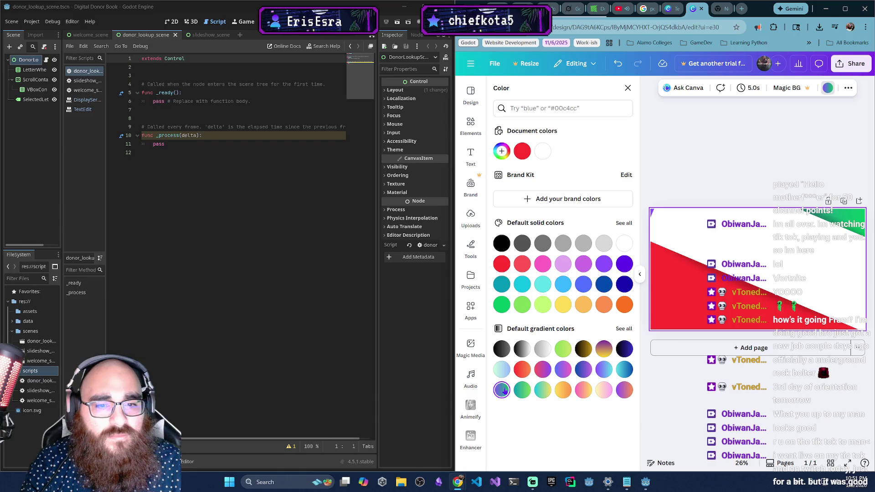
click(507, 374)
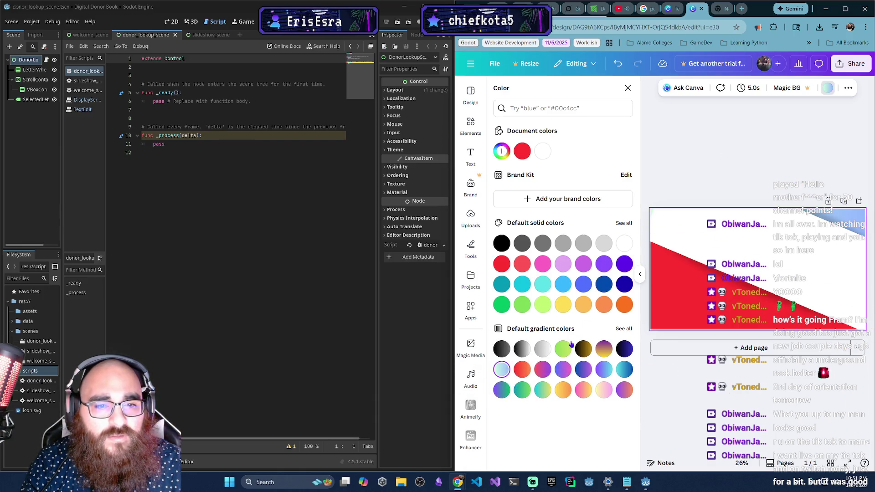
click(625, 243)
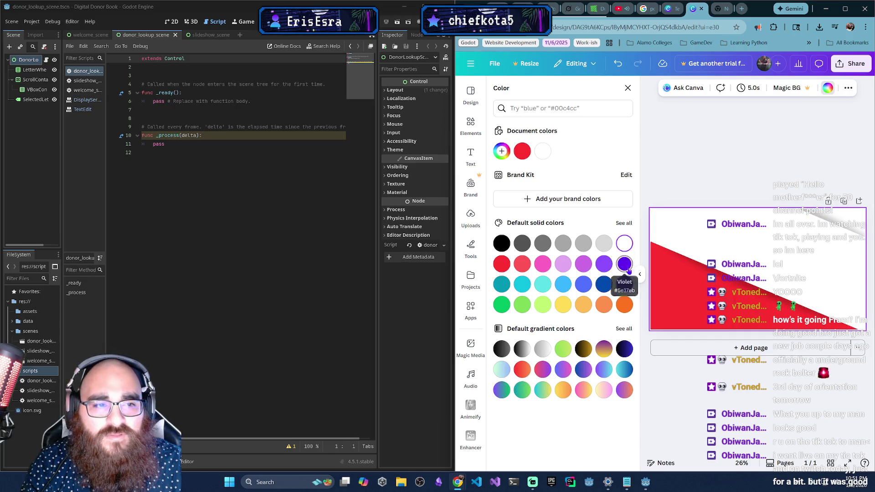
click(755, 145)
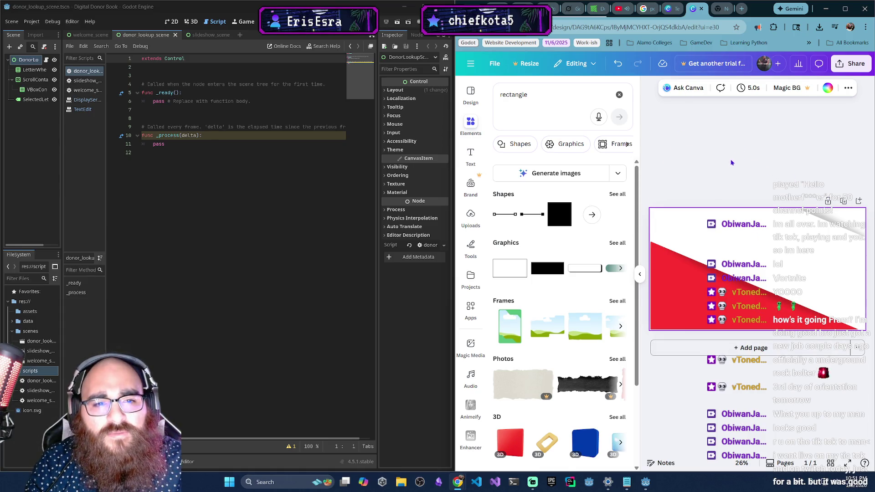
click(533, 103)
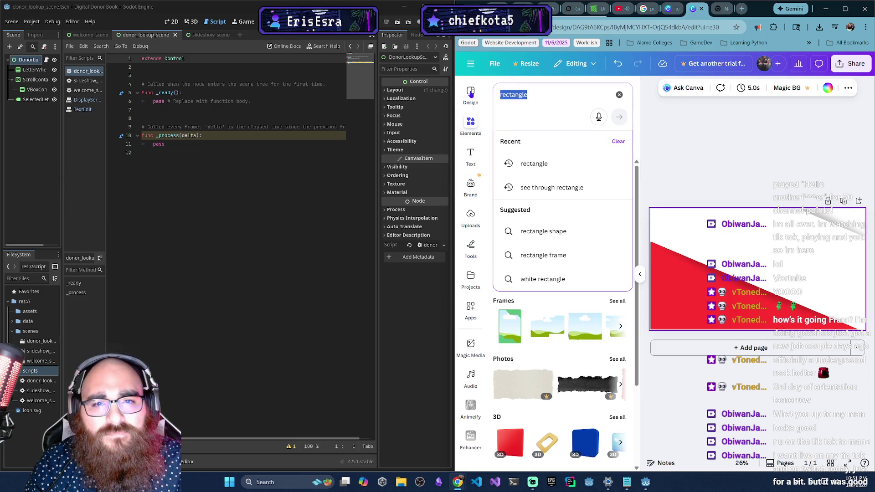
Search elements for 'polish' and browse through the photo and graphic carousels.
text(polish)
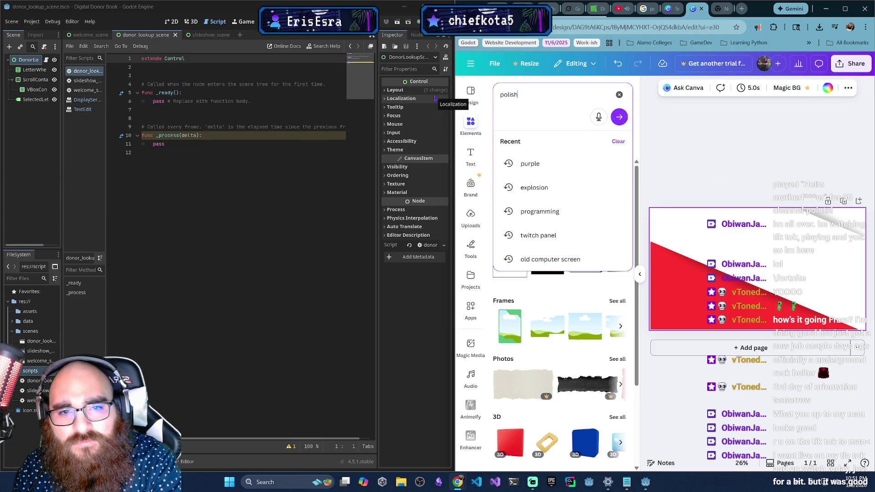
key(Return)
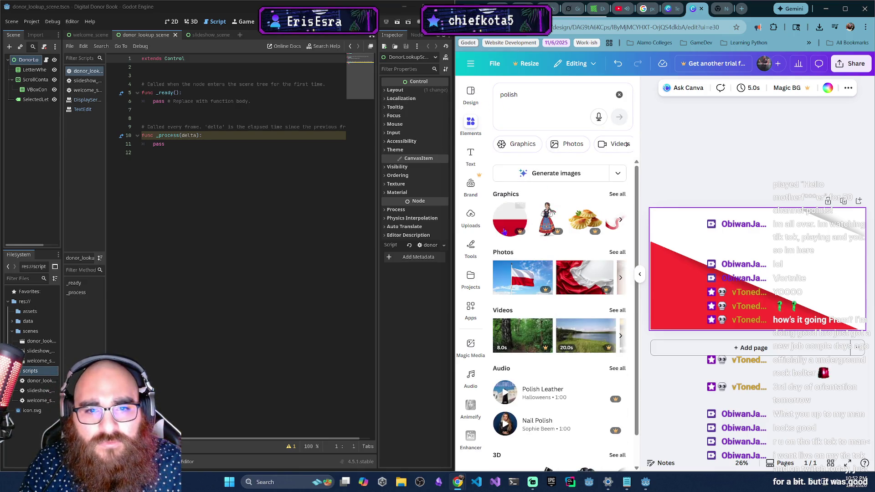
scroll(564, 398, up, 1)
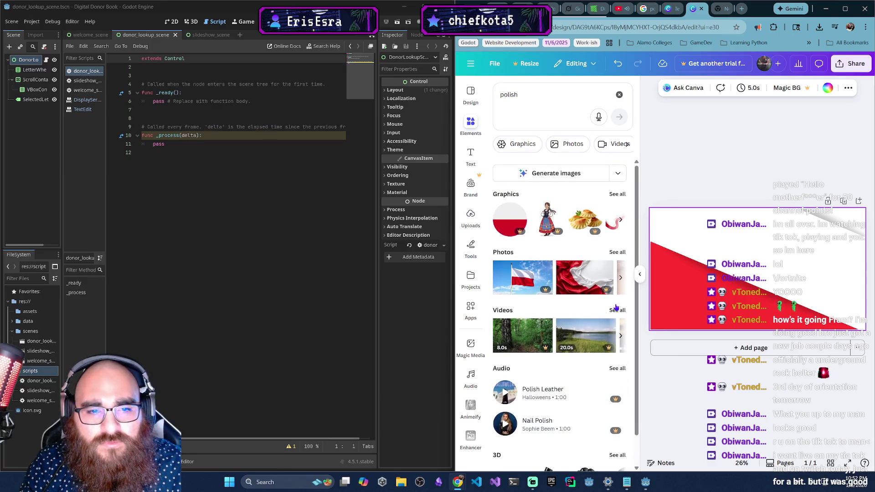
click(622, 280)
click(622, 280)
click(622, 280)
click(622, 280)
click(621, 280)
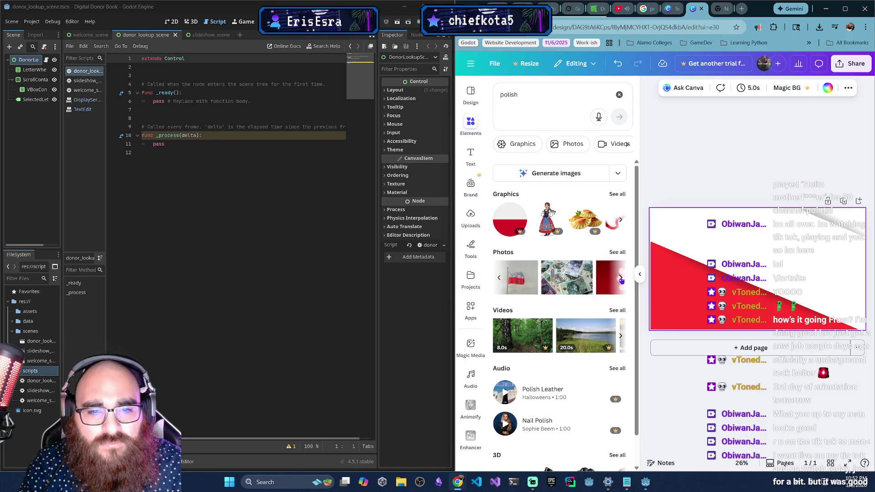
click(622, 280)
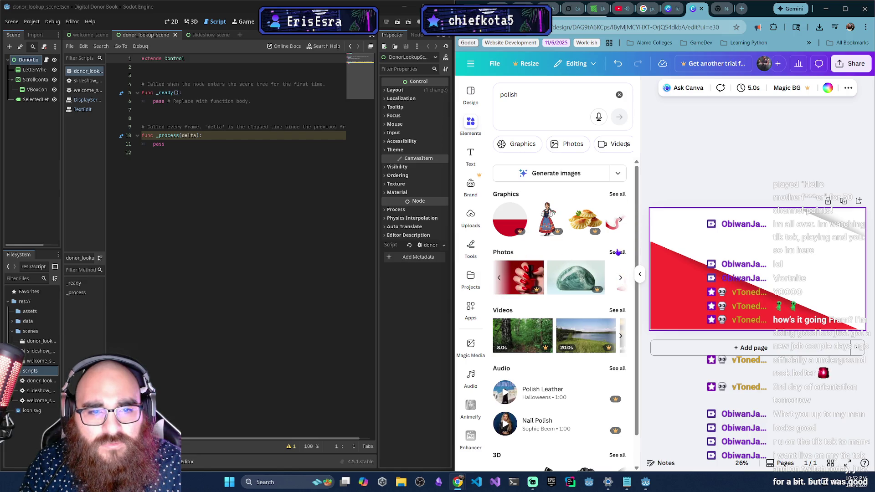
click(621, 221)
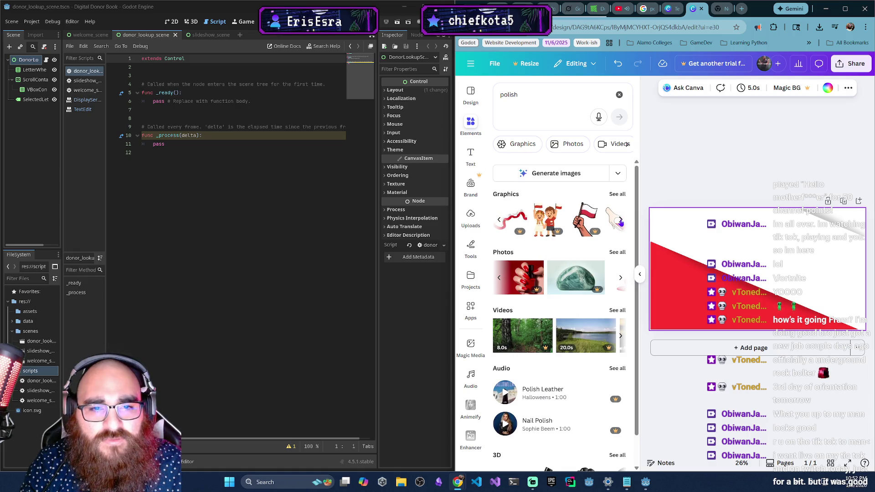
click(621, 220)
click(621, 220)
click(621, 221)
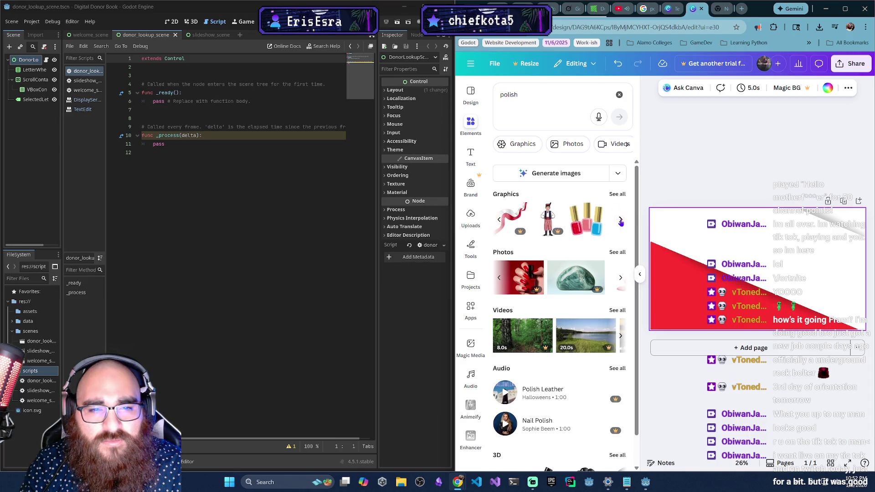
Search elements for 'seal', clear the search, and look at the Share download options.
click(546, 116)
text(seal)
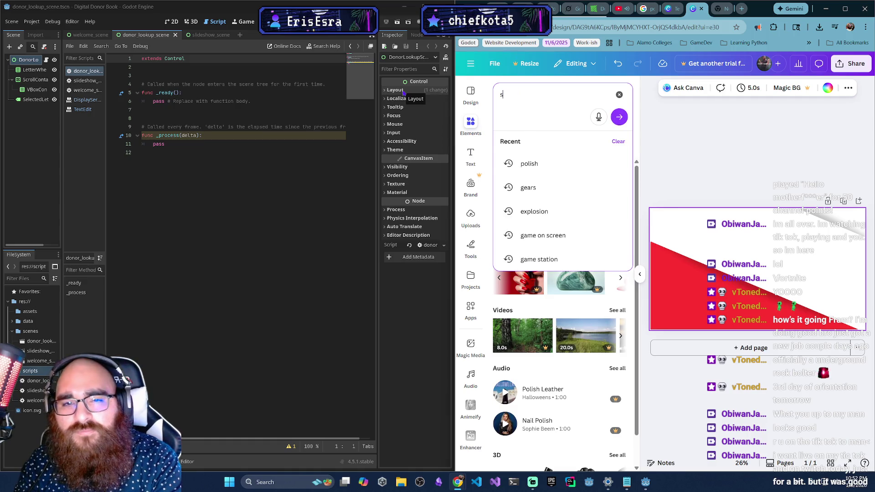
key(Return)
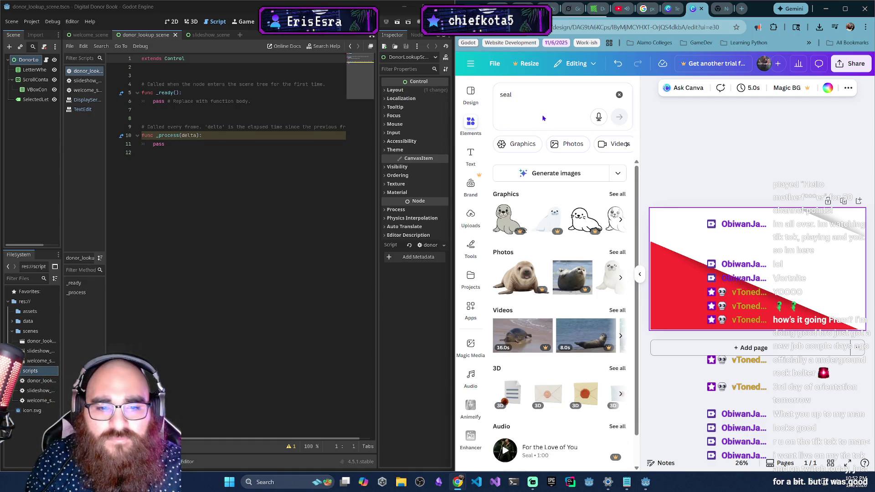
click(525, 101)
click(619, 94)
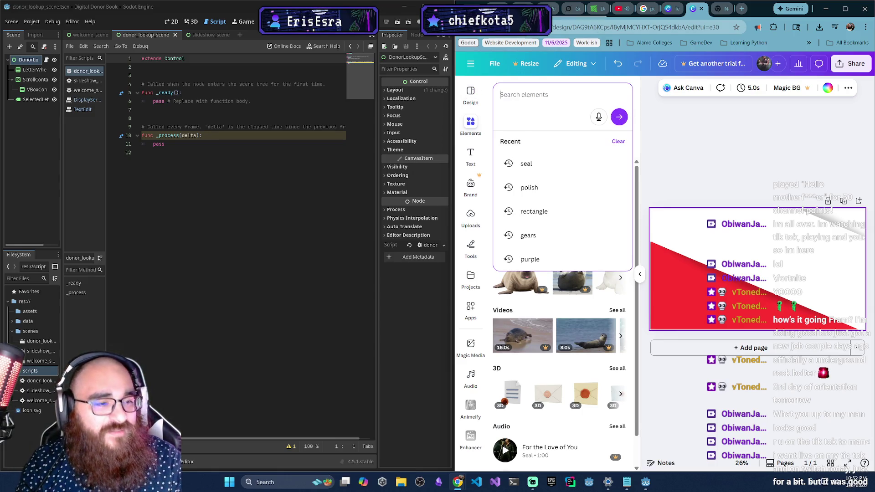
click(851, 63)
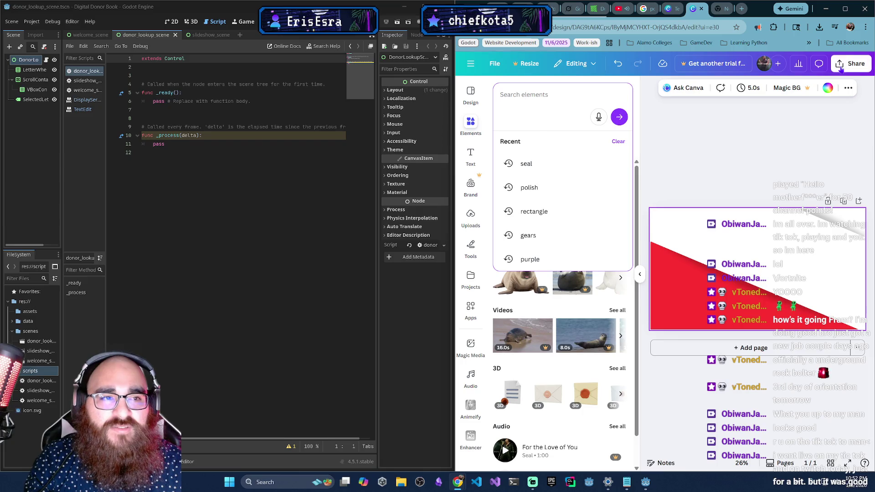
click(720, 244)
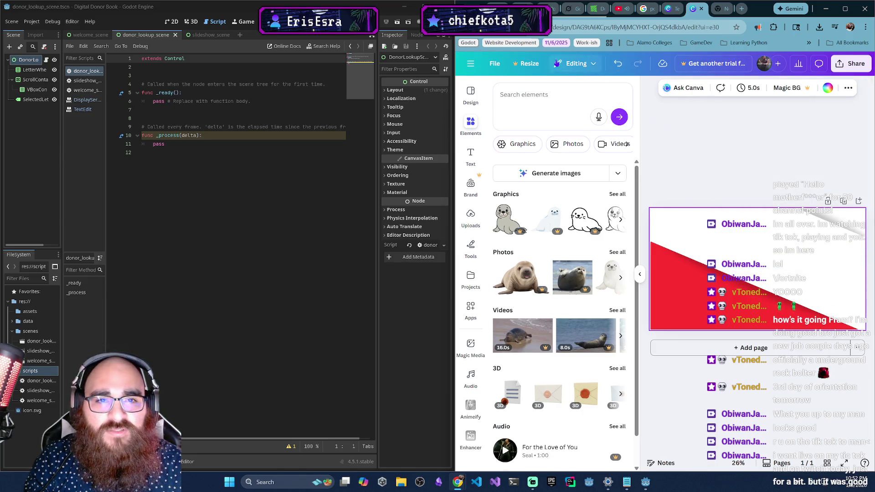
Rename the Canva design to 'Welcome_Scene_BG'.
click(496, 66)
click(546, 87)
key(BackSpace)
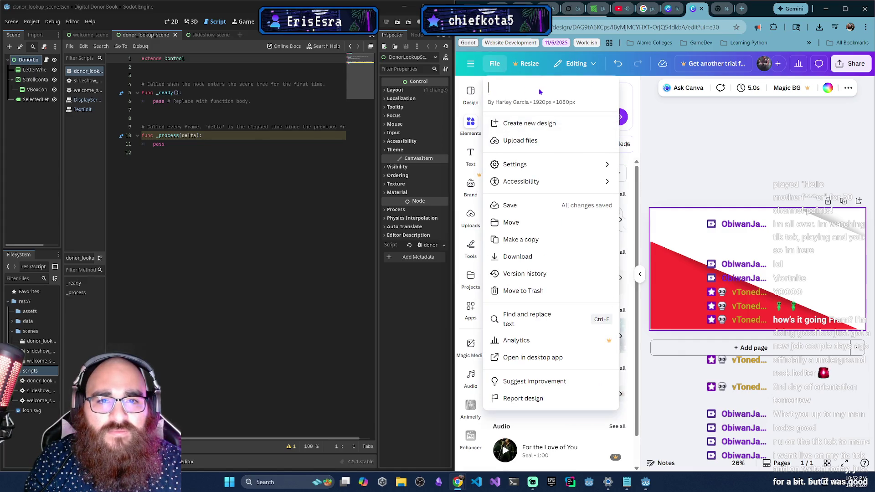
text(Welcome_S)
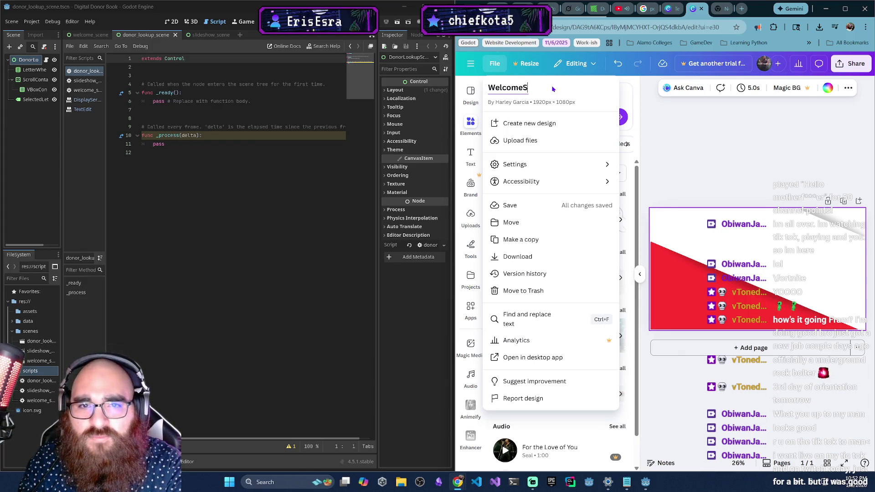
text(cene)
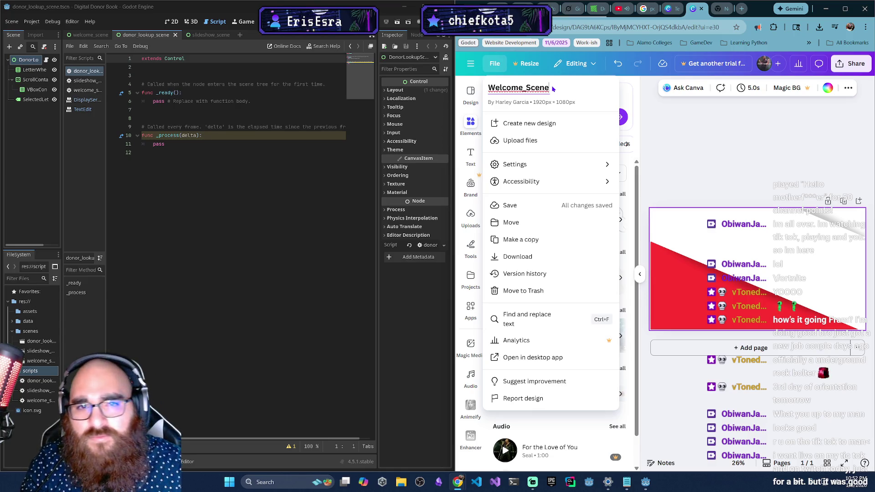
text(_)
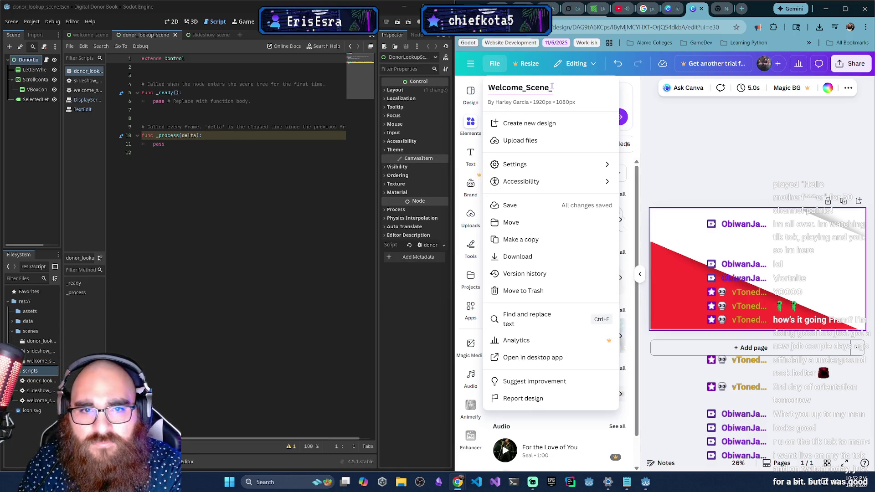
text(BG)
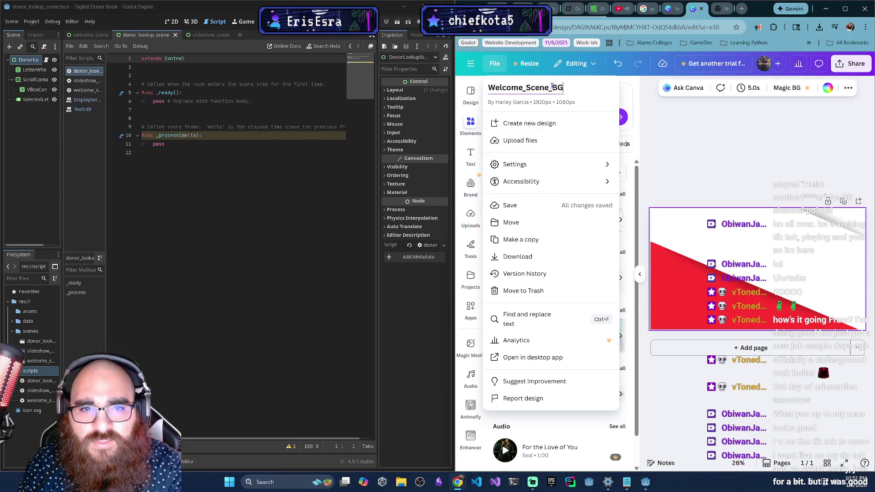
click(855, 66)
Download the design as a 1920 × 1080 PNG.
click(855, 67)
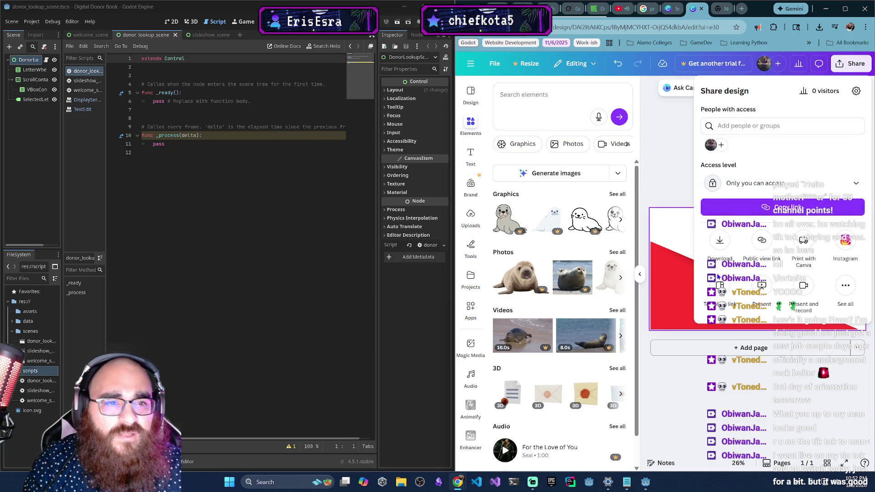
click(721, 240)
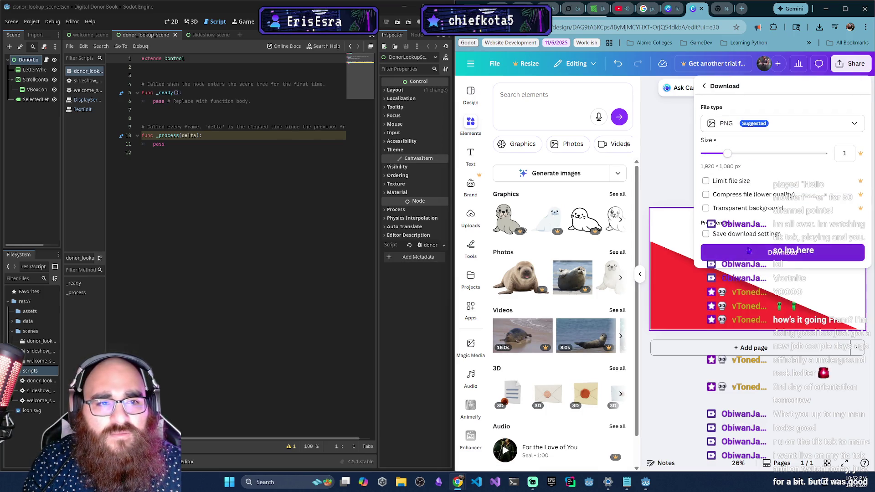
click(744, 253)
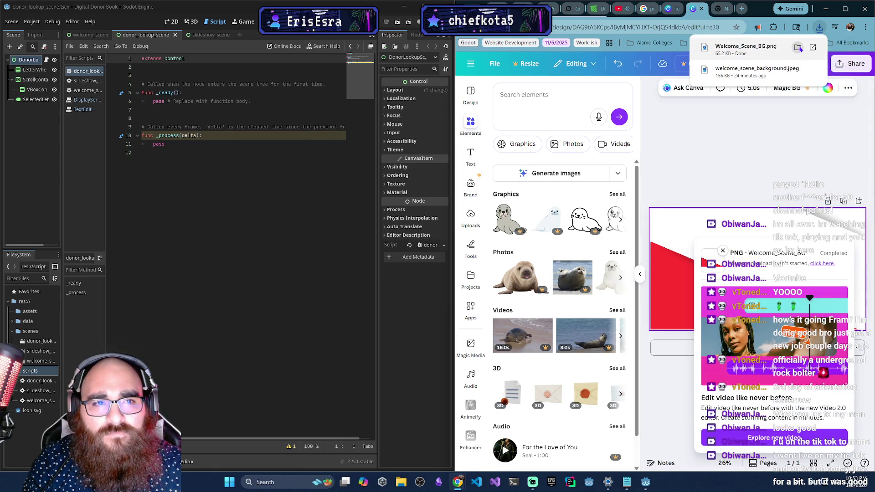
Get Welcome_Scene_BG.png from Downloads into Godot's res://data folder and switch to welcome_scene.
click(799, 48)
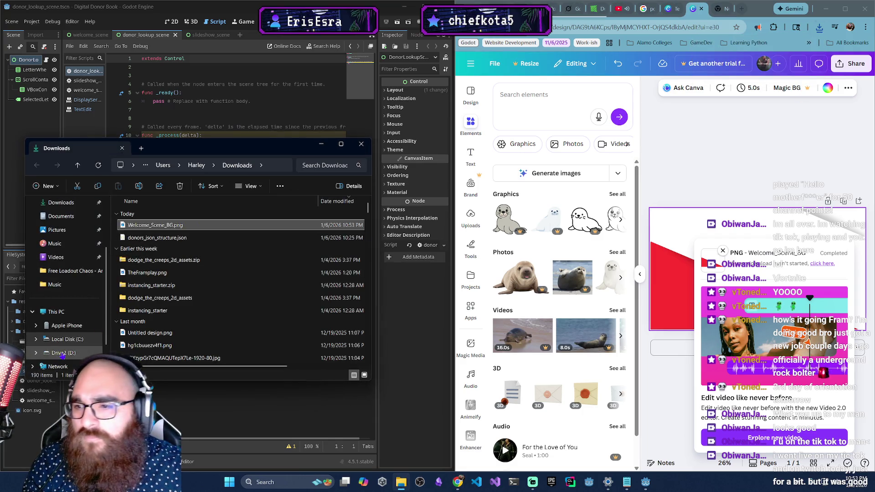
drag(197, 149, 340, 153)
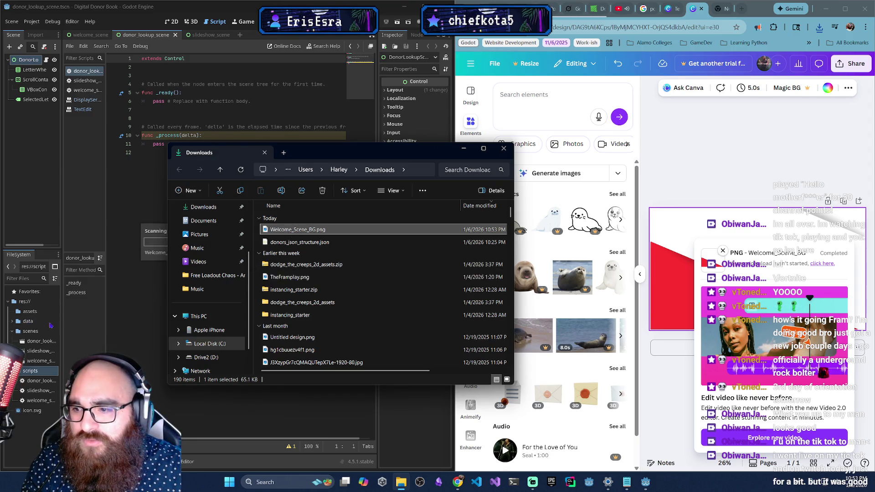
click(12, 322)
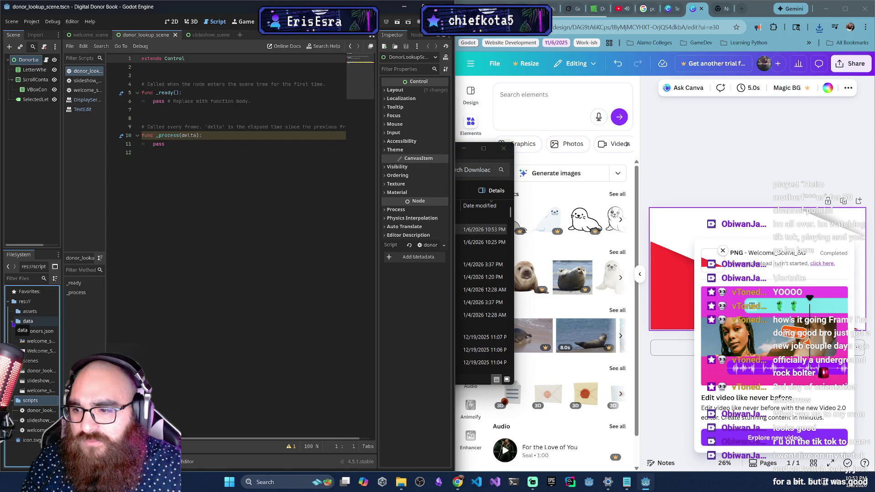
click(12, 322)
double_click(24, 322)
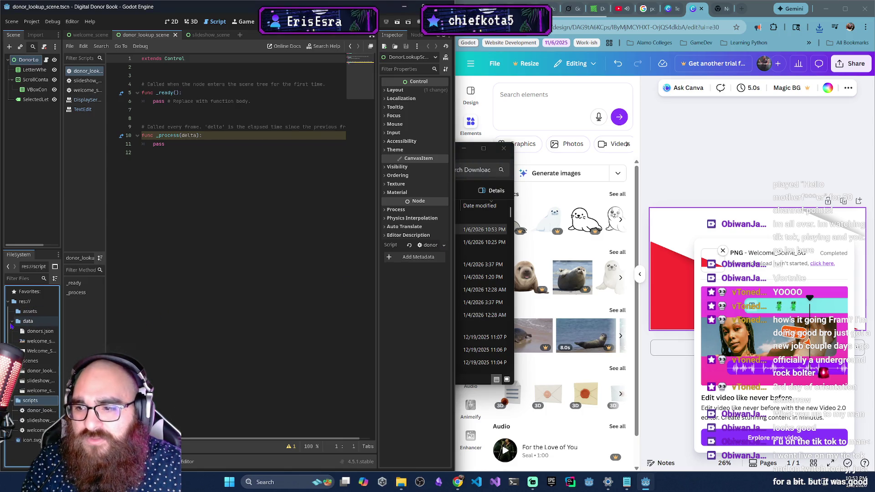
click(34, 351)
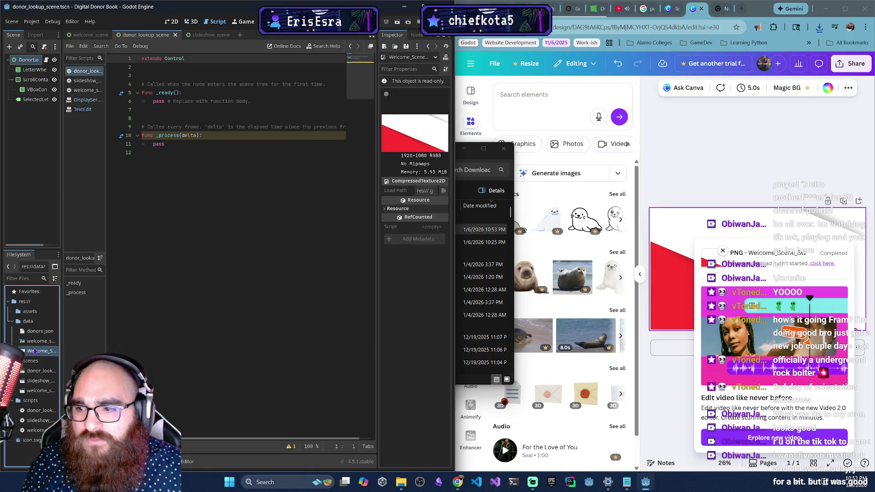
click(91, 35)
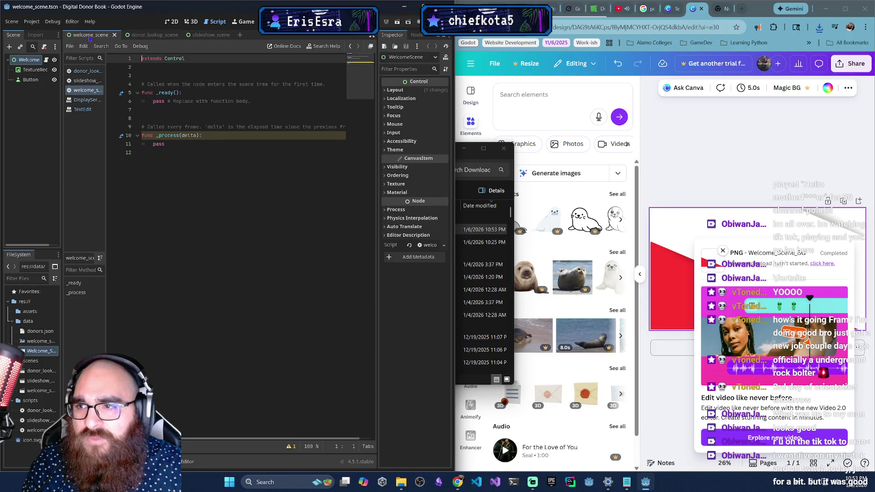
Load res://data/Welcome_Scene_BG.png as the background TextureRect's texture in the 2D view.
click(177, 22)
click(227, 173)
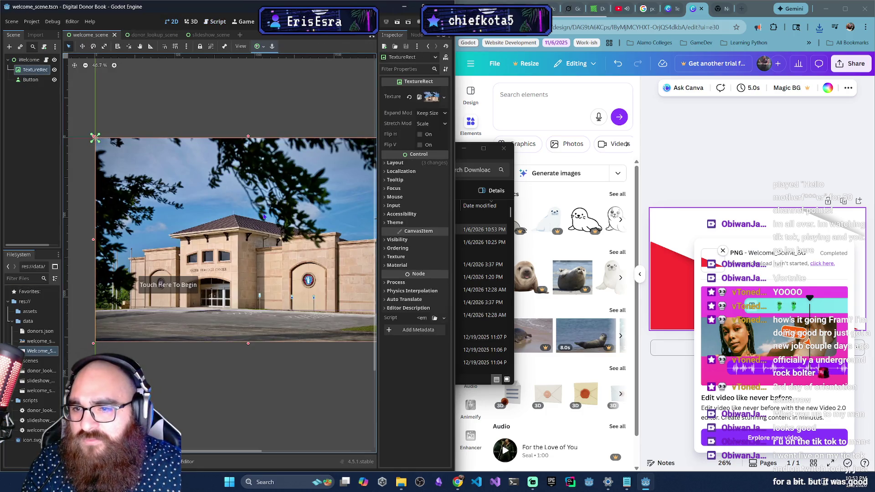
click(444, 97)
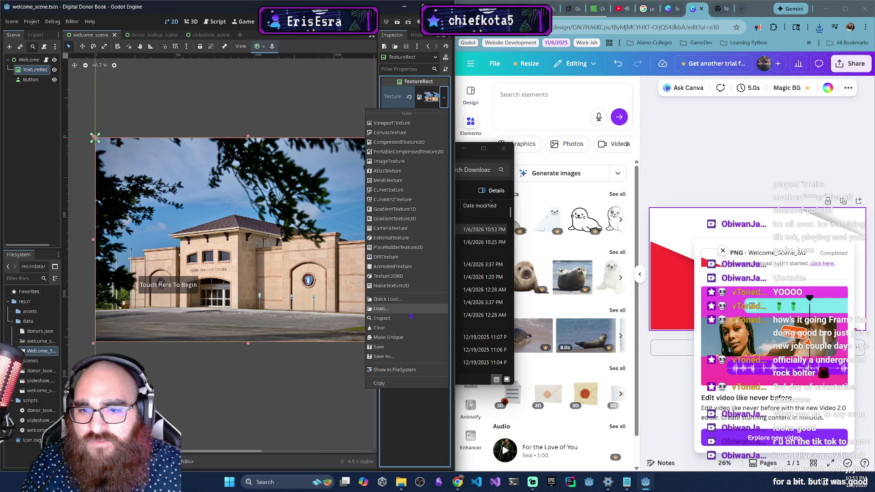
click(381, 309)
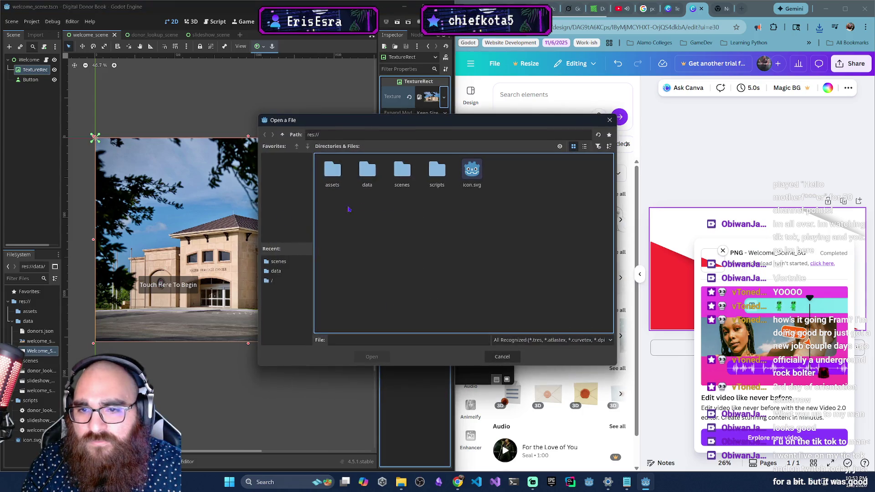
double_click(374, 175)
click(359, 177)
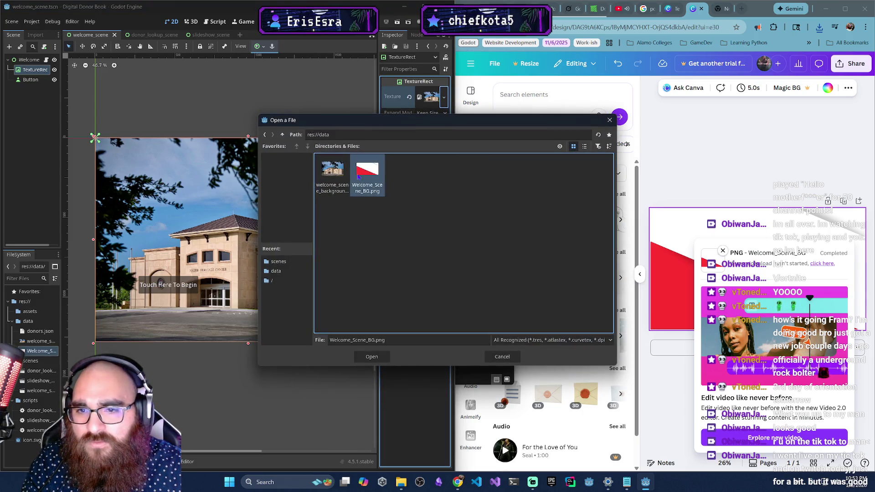
click(374, 358)
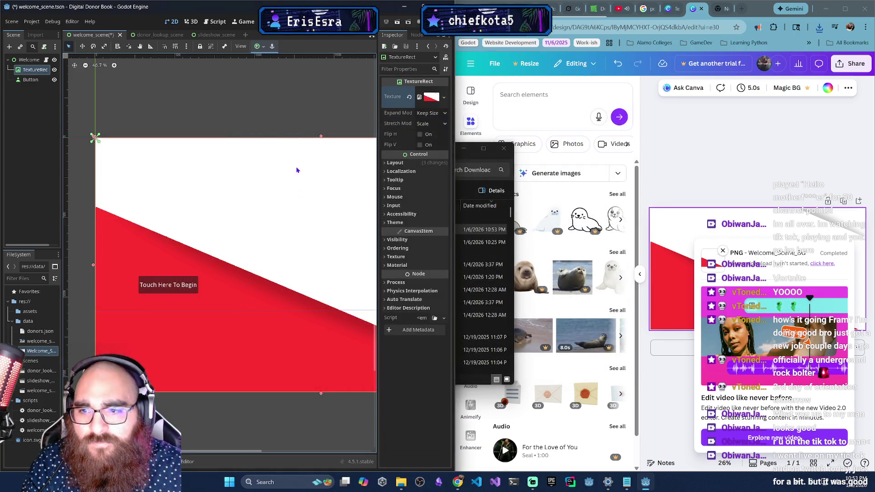
Enlarge the Touch Here To Begin button and place it lower-centre on the canvas.
click(178, 289)
mouse_move(172, 290)
mouse_down()
mouse_move(257, 343)
mouse_move(315, 312)
mouse_move(336, 313)
mouse_move(282, 304)
mouse_move(270, 310)
mouse_move(318, 332)
mouse_move(354, 305)
mouse_up()
key(ctrl+z)
key(ctrl+z)
mouse_move(306, 325)
mouse_down()
mouse_move(255, 304)
mouse_move(241, 313)
mouse_move(268, 236)
mouse_move(236, 331)
mouse_up()
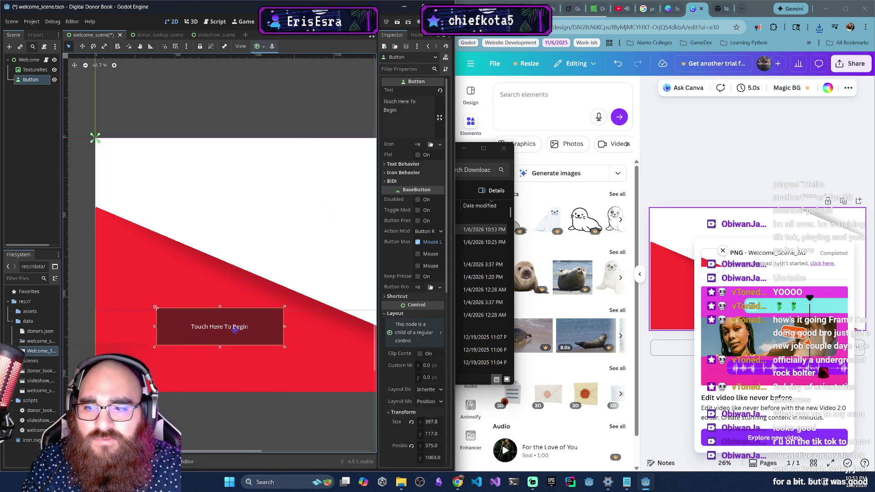
click(294, 180)
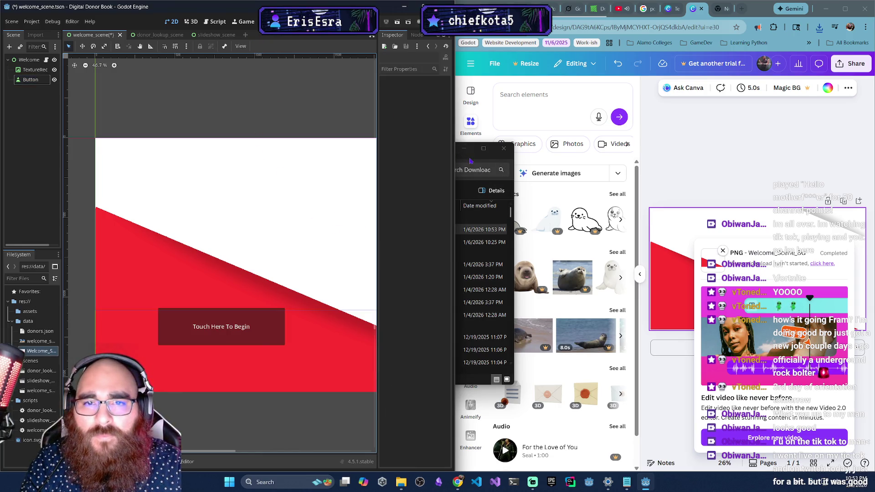
click(464, 148)
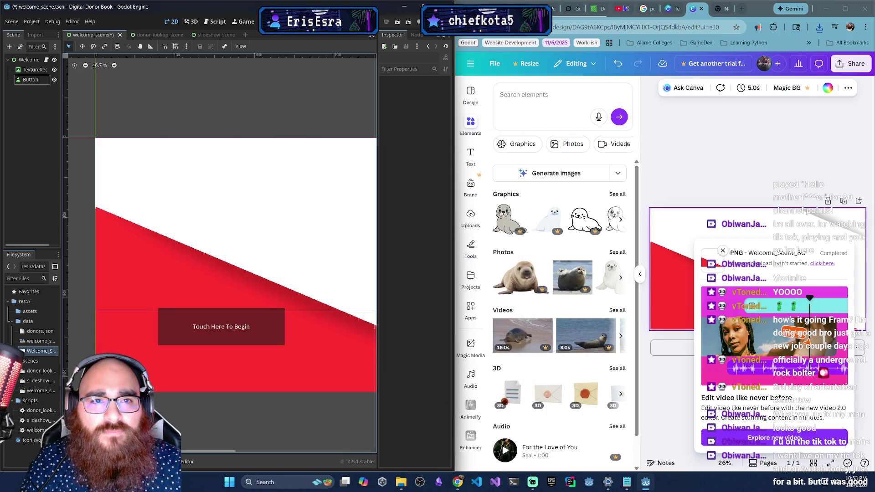
click(542, 8)
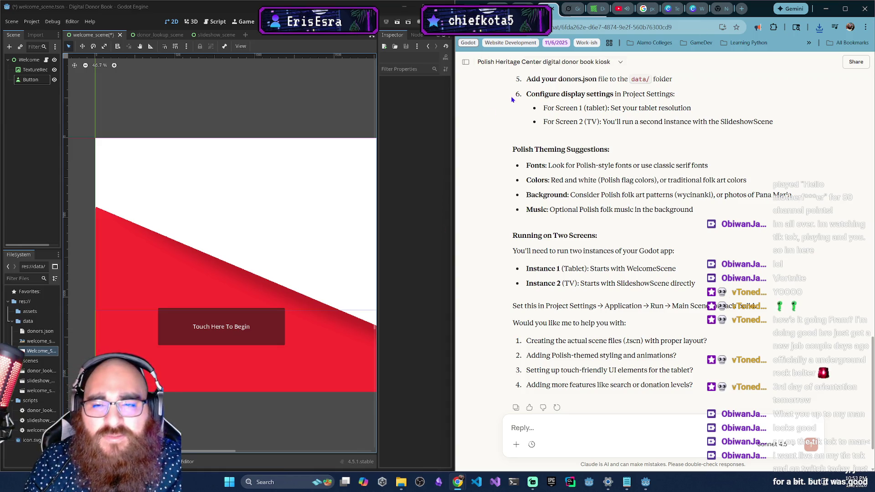
Delete welcome_scene_background.jpeg from res://data, leaving donors.json and Welcome_Scene_BG.png.
mouse_move(452, 200)
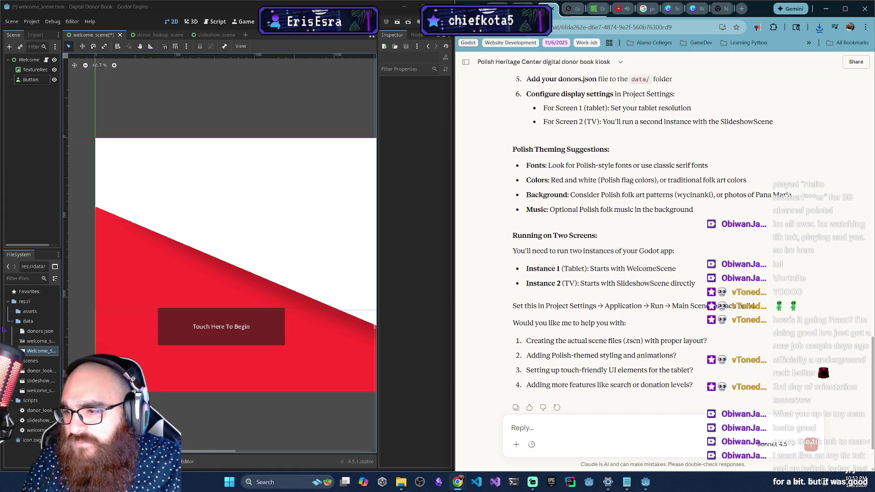
right_click(36, 302)
mouse_move(49, 307)
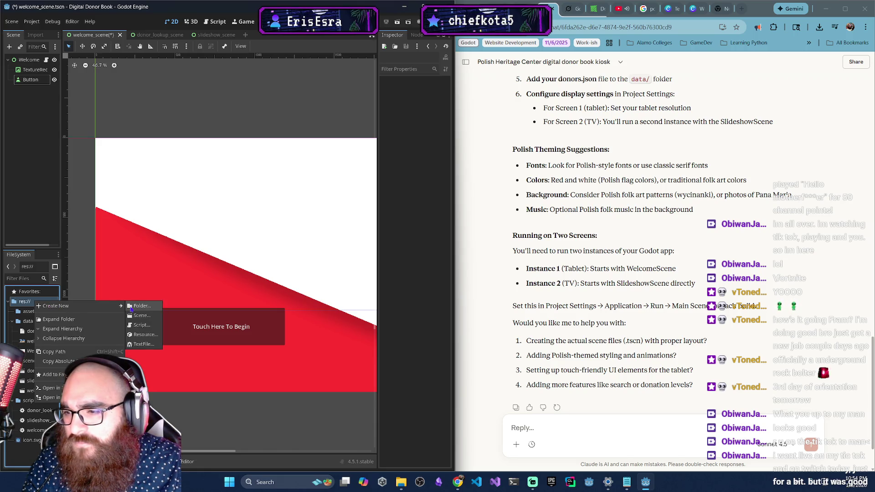
click(13, 327)
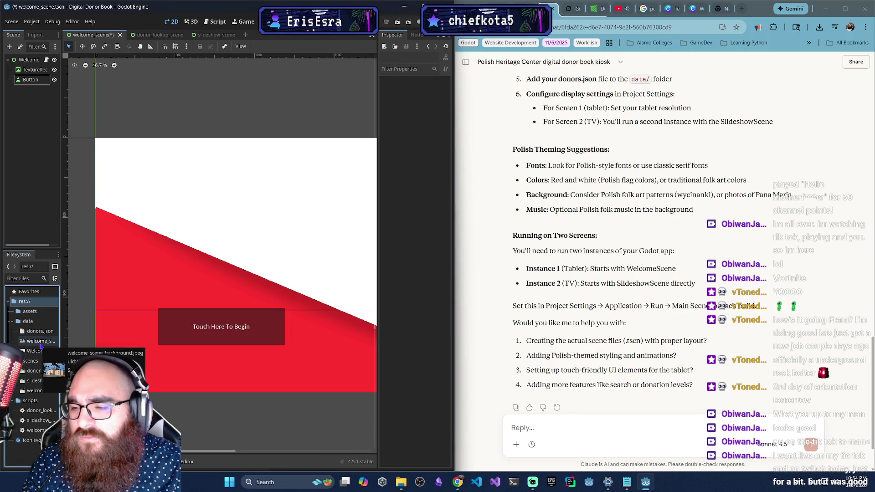
drag(40, 345, 182, 379)
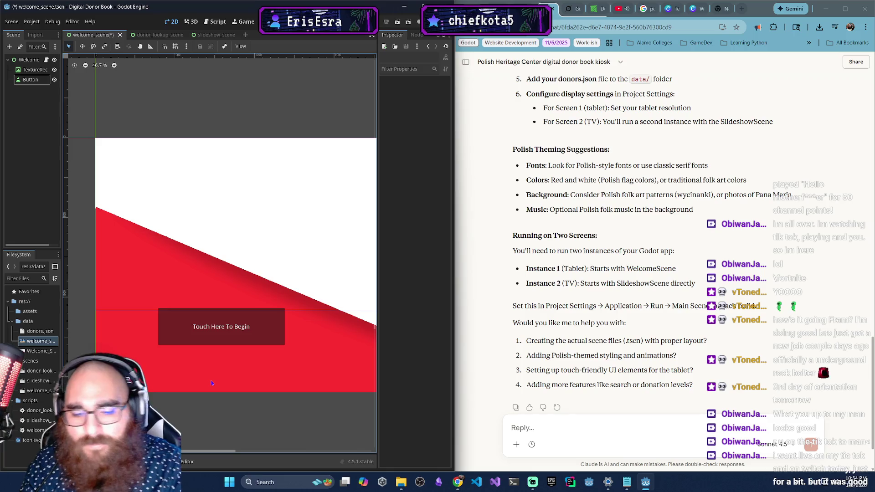
right_click(36, 341)
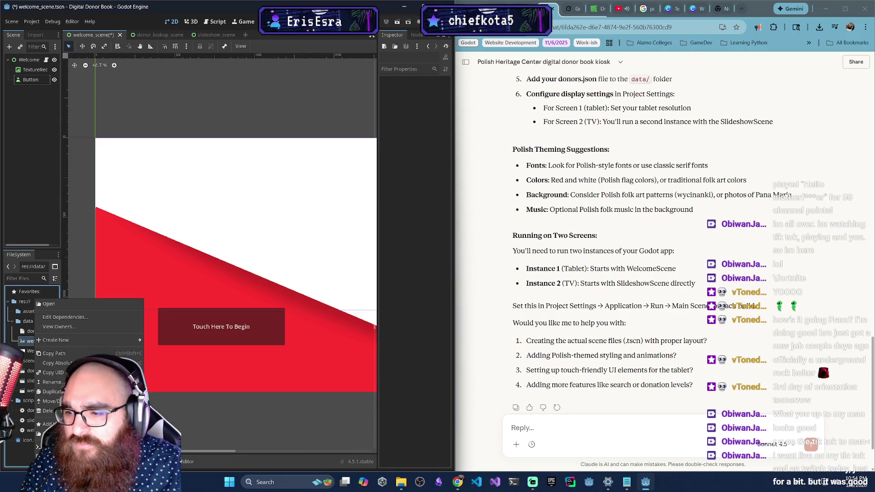
click(48, 410)
click(385, 308)
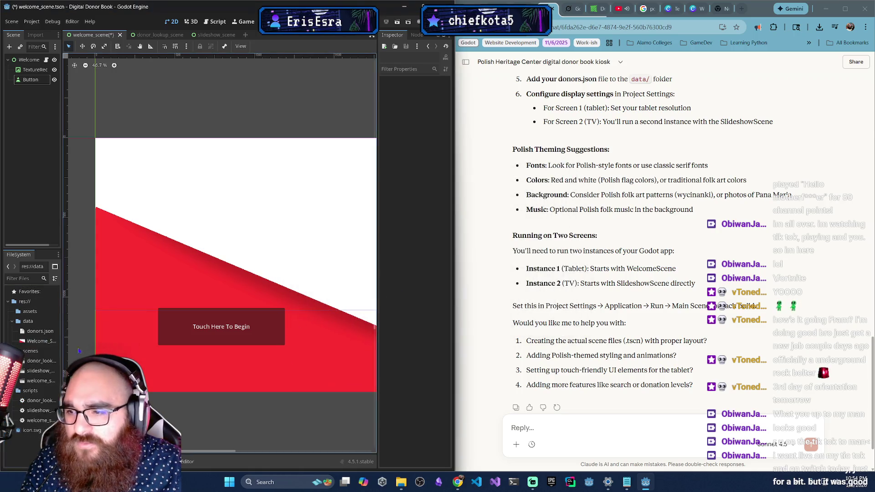
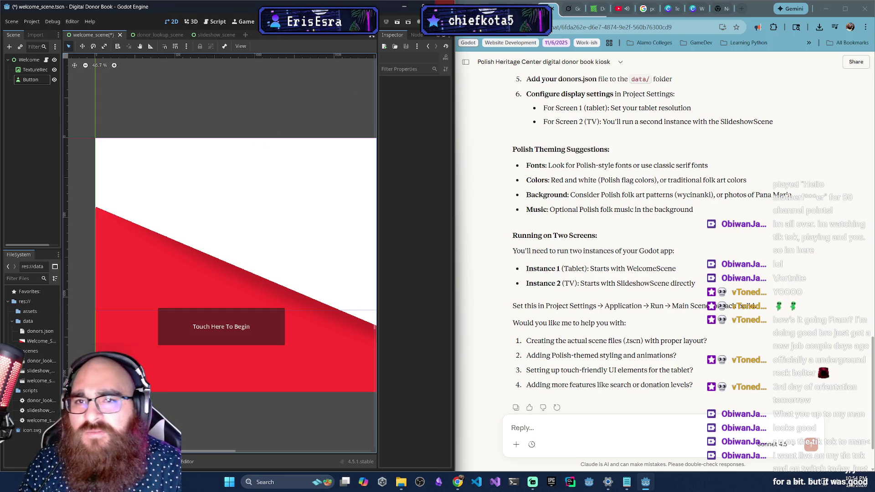
Maximize the editor and test the welcome scene's 'Touch Here To Begin' button in a project run.
click(422, 6)
click(818, 18)
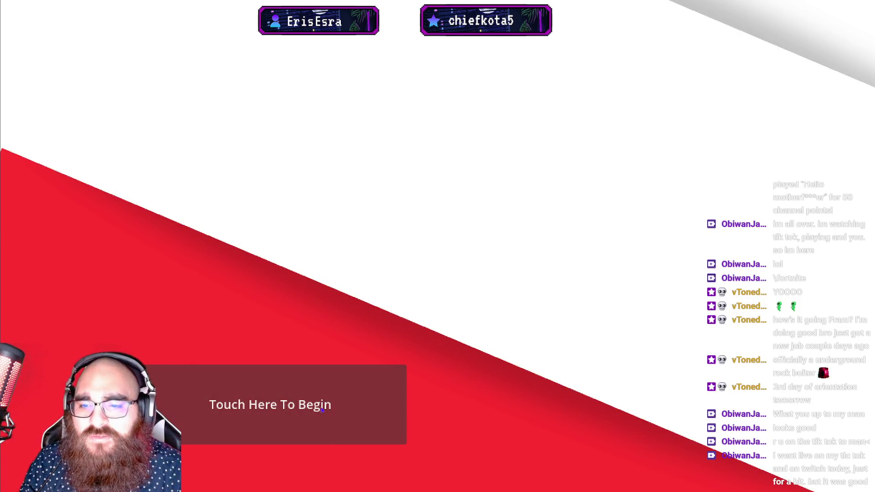
click(226, 417)
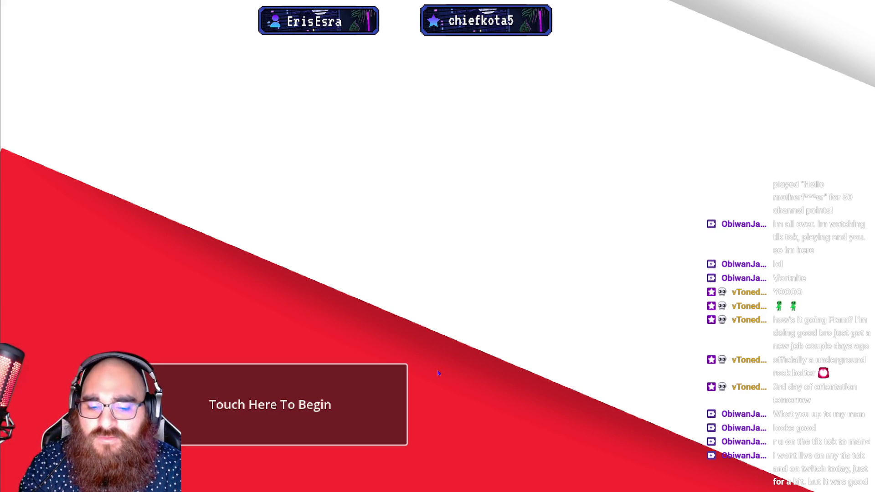
key(F8)
scroll(428, 270, down, 3)
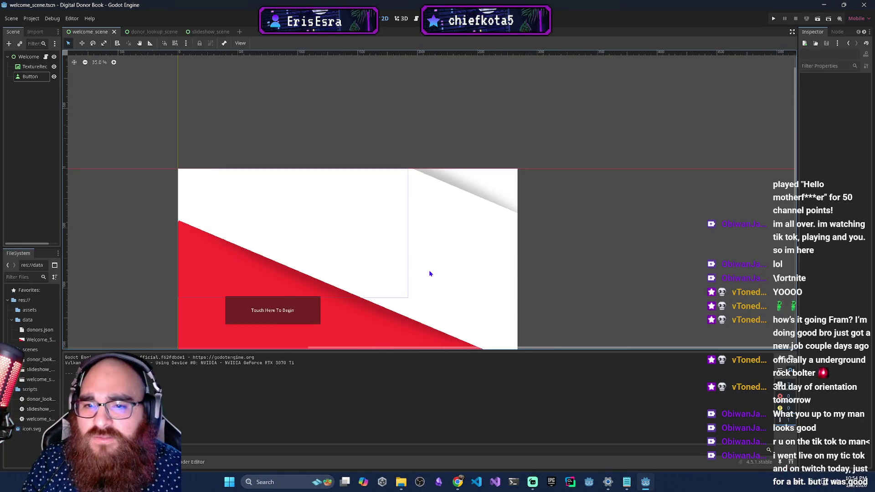
Undo the last button move on the canvas and preview the running project again.
scroll(414, 279, down, 2)
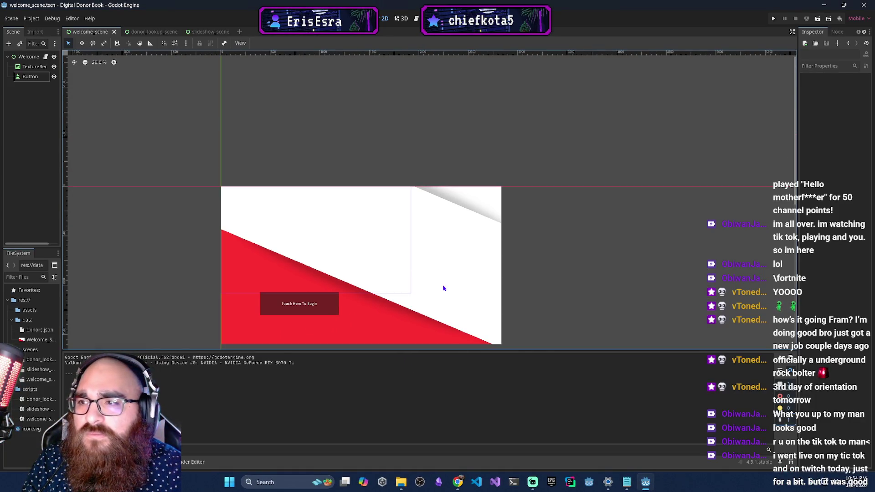
click(405, 246)
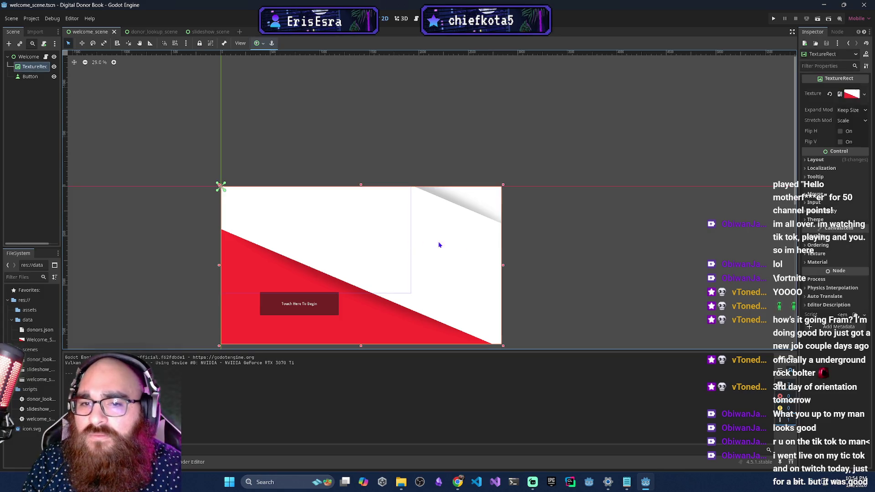
drag(593, 297, 592, 239)
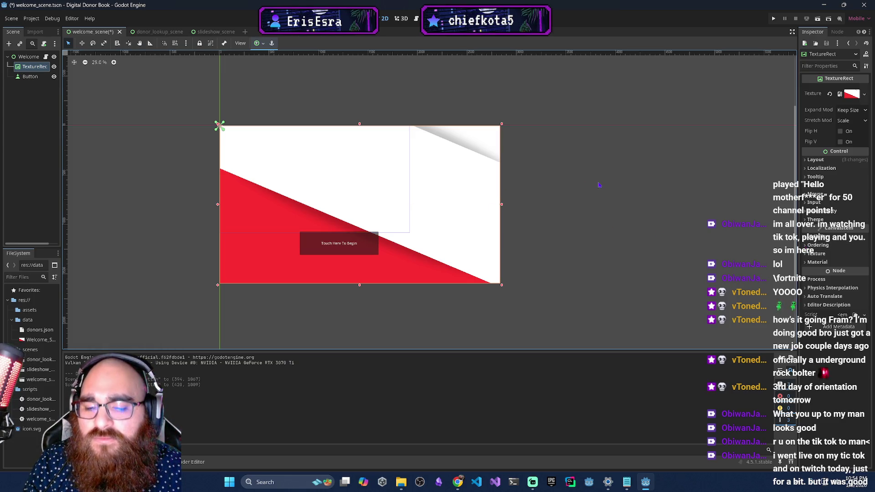
key(ctrl+z)
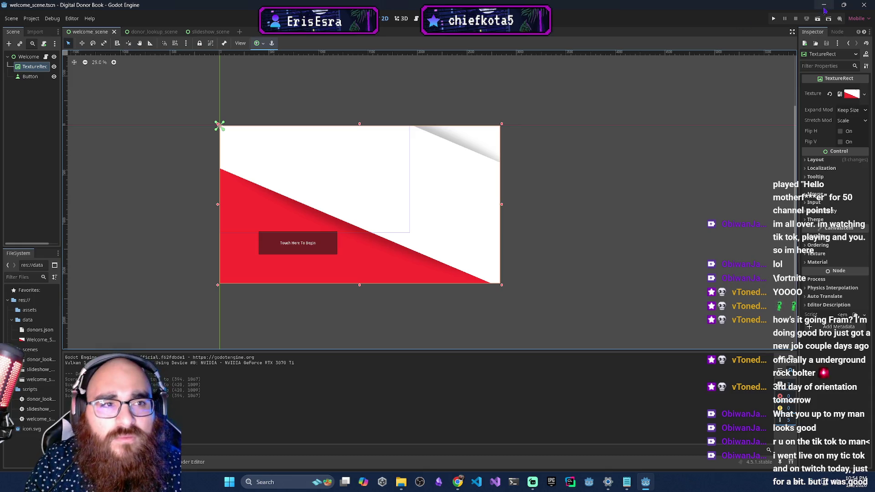
click(818, 19)
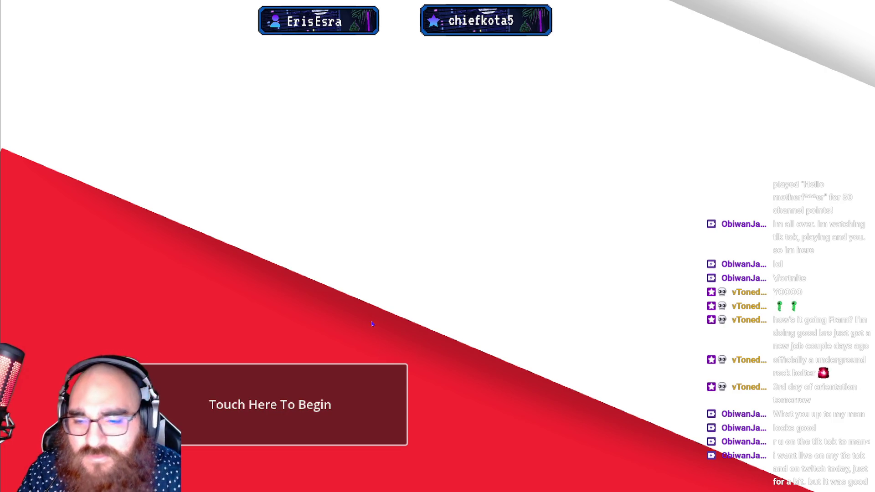
key(alt+F4)
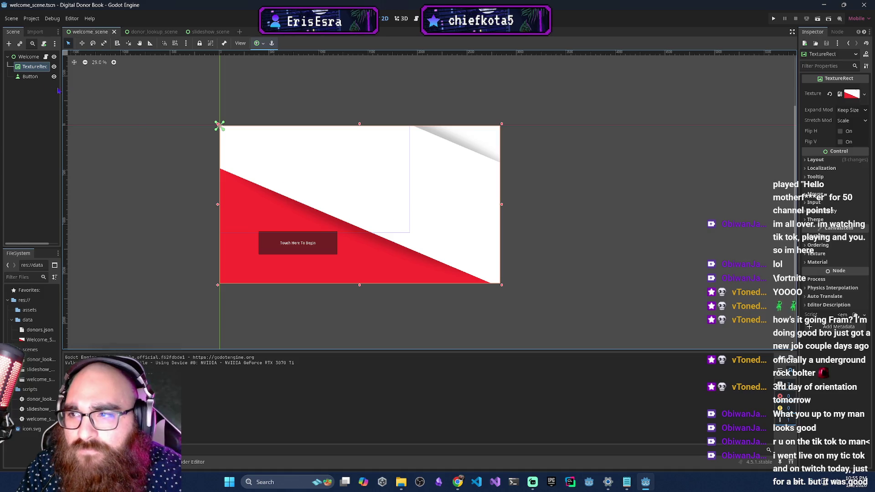
Inspect the scene nodes and check the Welcome root's layout size and position.
click(30, 77)
click(29, 70)
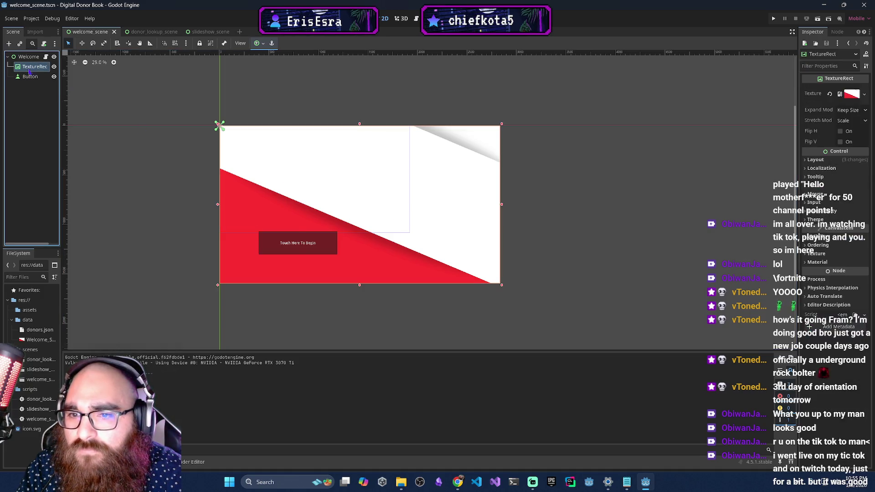
click(30, 76)
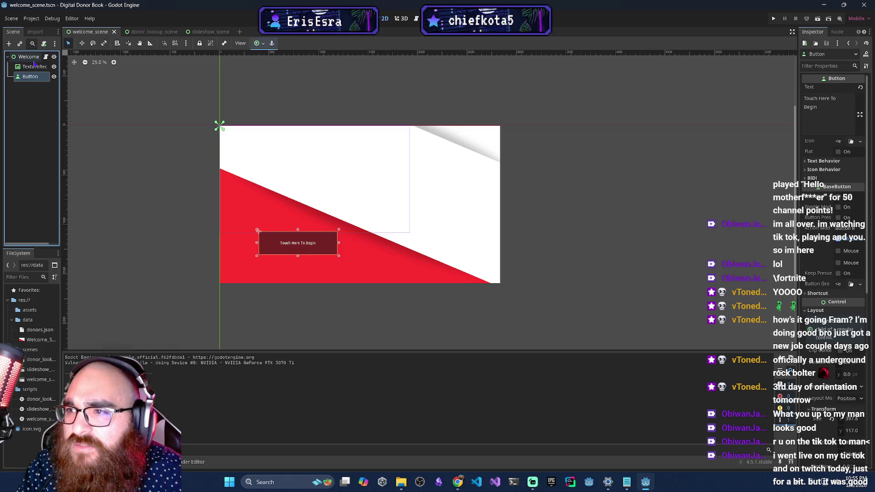
click(33, 59)
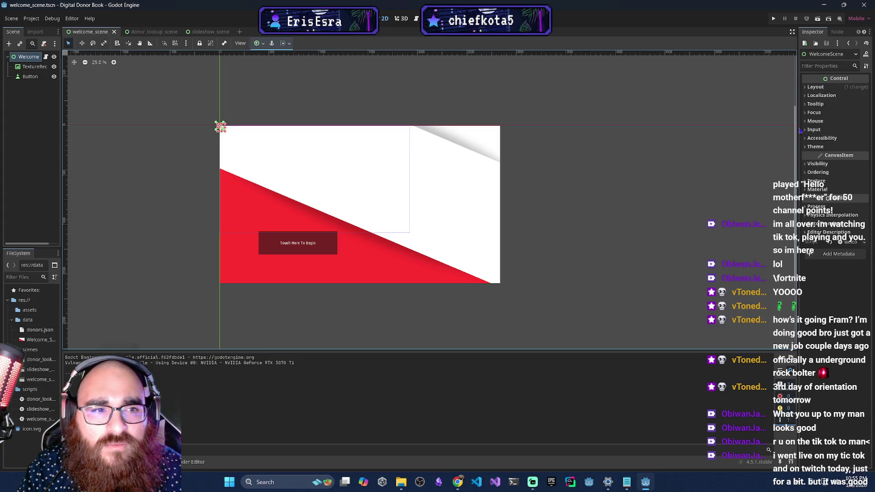
click(805, 87)
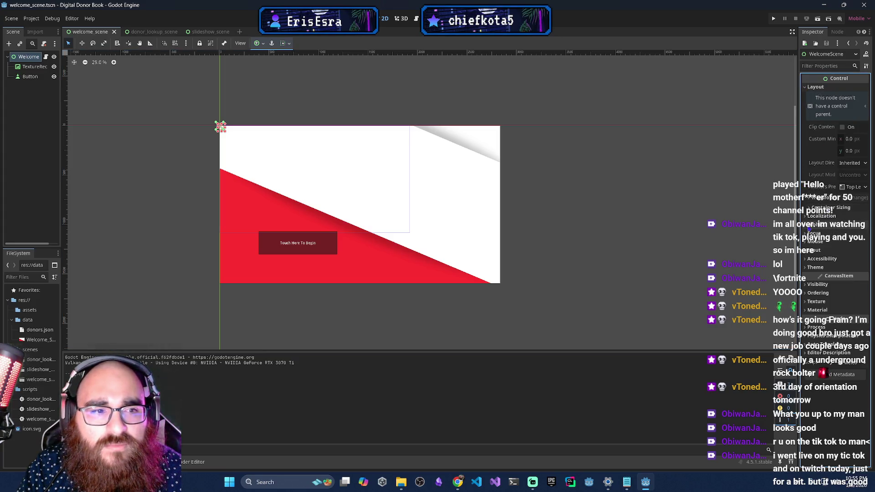
click(809, 199)
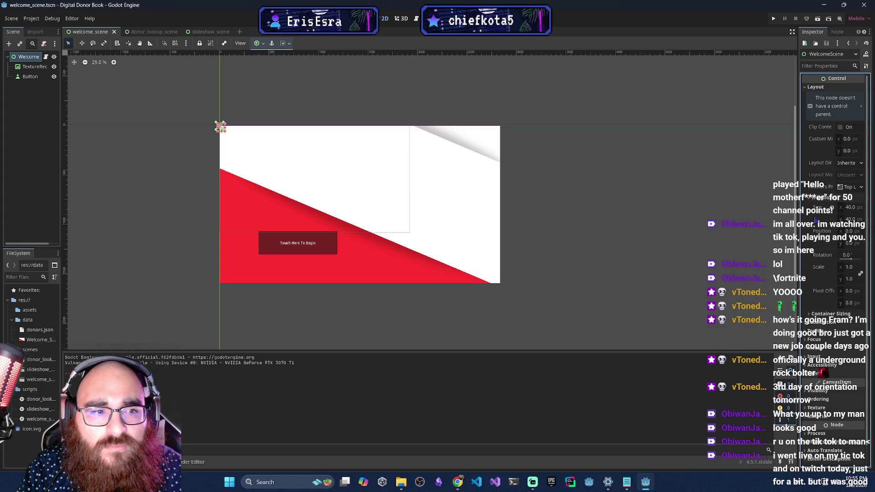
Drag the background TextureRect to the scene origin and resize it to 1920 by 1080.
click(319, 215)
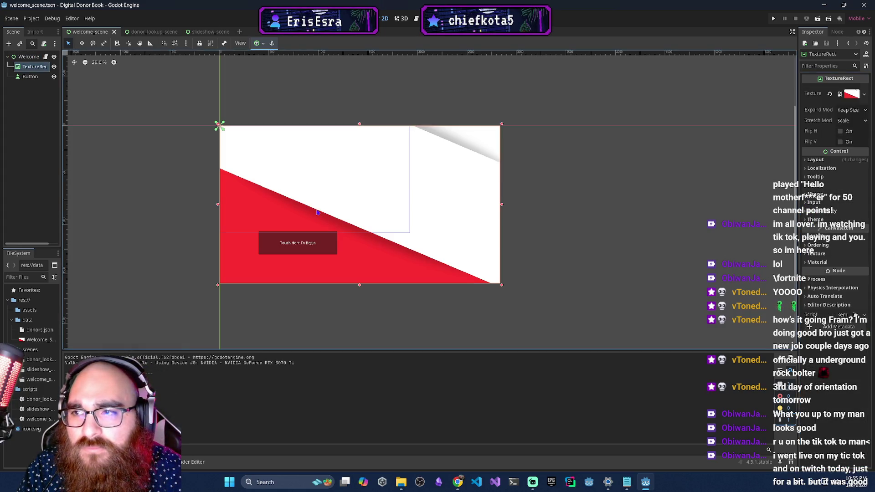
drag(318, 207, 354, 209)
mouse_move(381, 279)
mouse_down()
mouse_move(387, 301)
mouse_move(371, 260)
mouse_move(305, 183)
mouse_move(340, 212)
mouse_up()
scroll(365, 270, up, 3)
scroll(369, 270, down, 2)
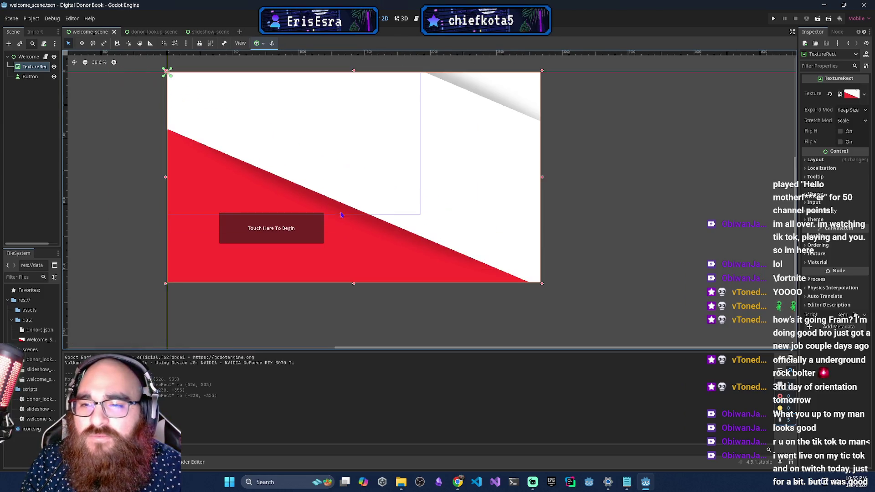
mouse_move(543, 285)
mouse_down()
mouse_move(524, 269)
mouse_move(540, 287)
mouse_up()
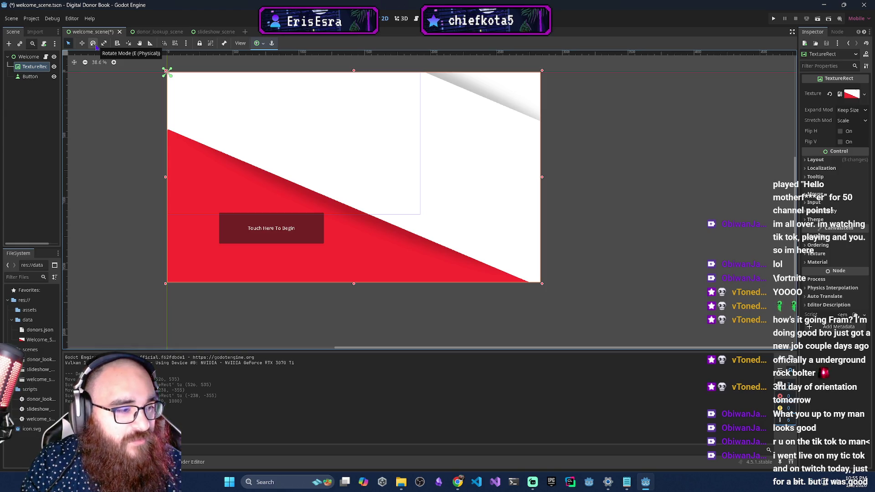
click(104, 43)
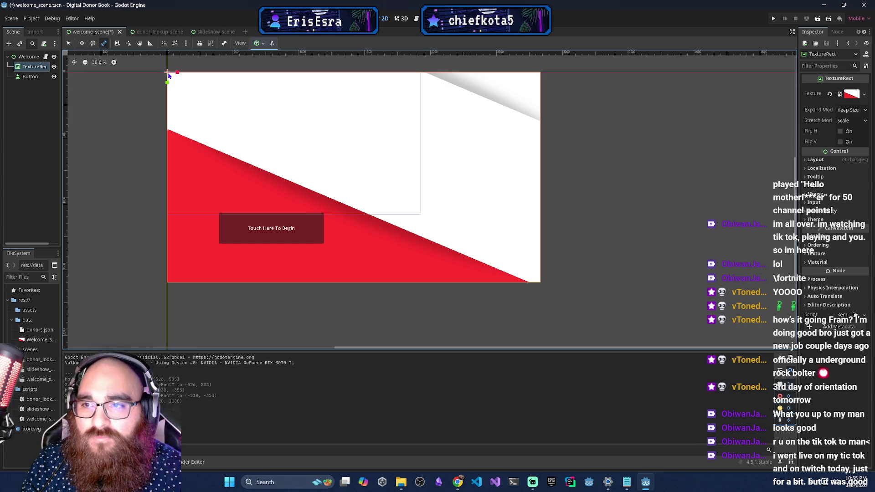
Enable Grid Snap and Smart Snap, then scale the background image down to end above the start button.
key(ctrl+z)
key(ctrl+shift+z)
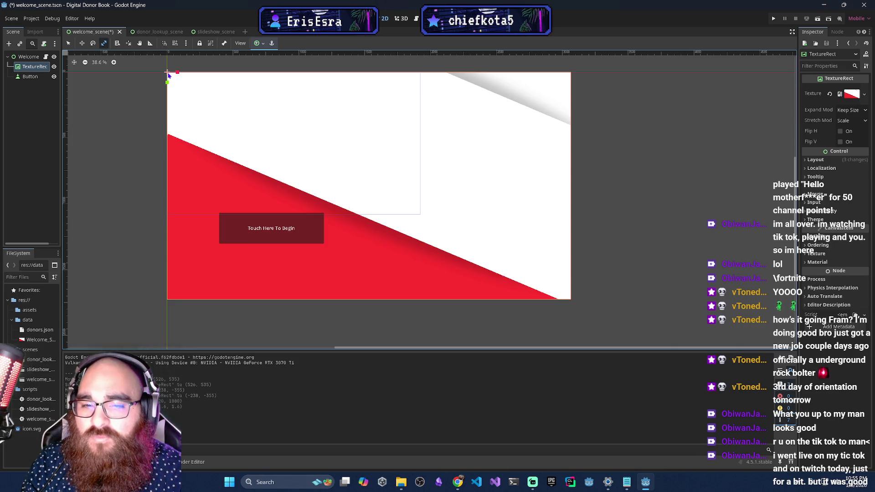
click(175, 43)
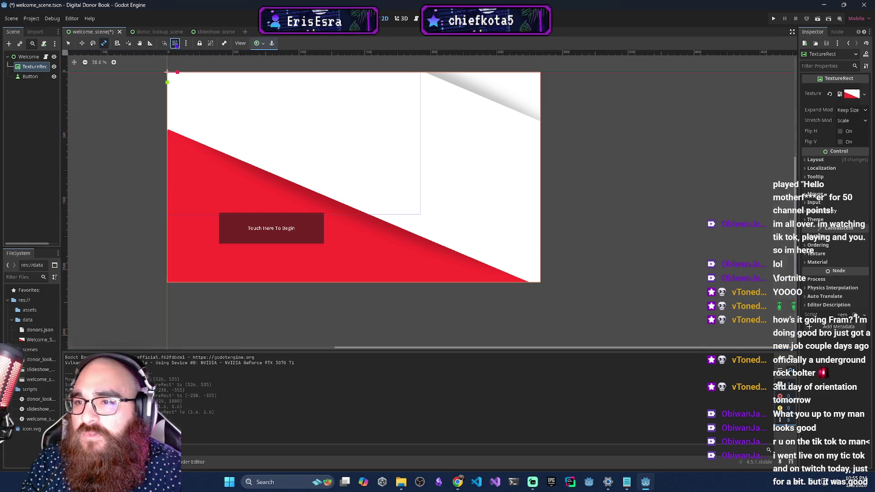
click(165, 44)
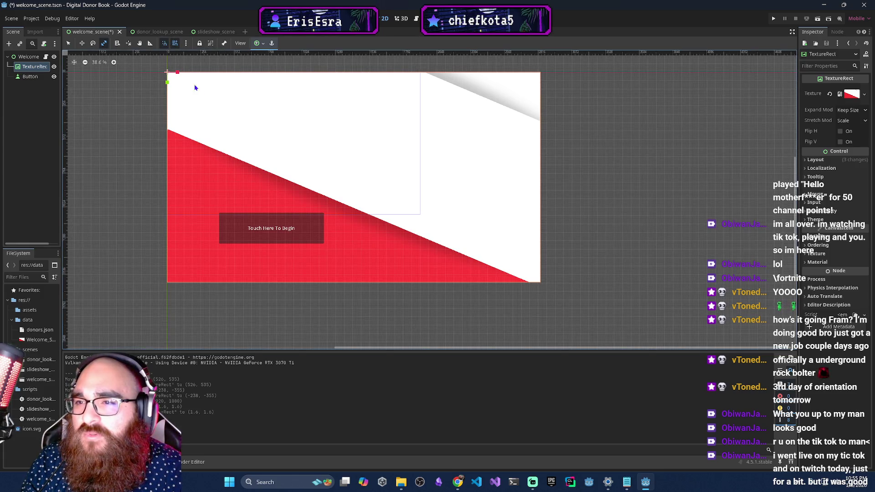
mouse_move(502, 260)
mouse_down()
mouse_move(375, 190)
mouse_move(409, 196)
mouse_move(365, 254)
mouse_move(355, 298)
mouse_up()
scroll(397, 199, up, 3)
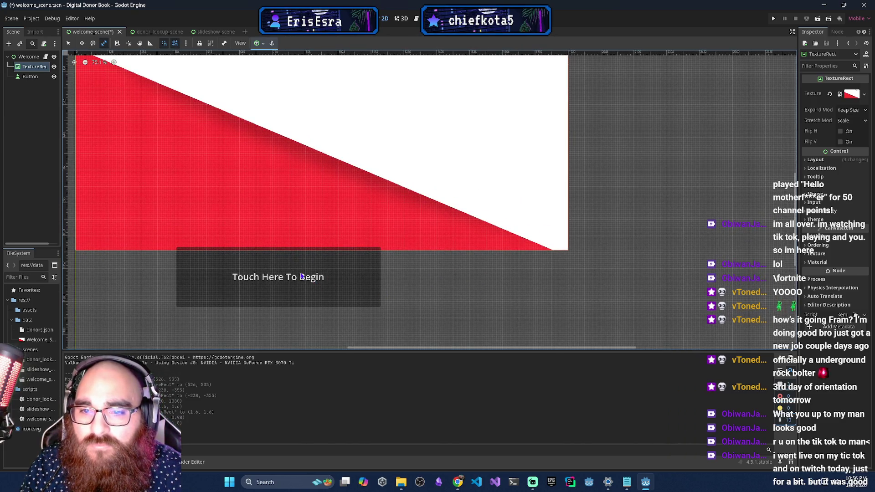
scroll(427, 291, down, 2)
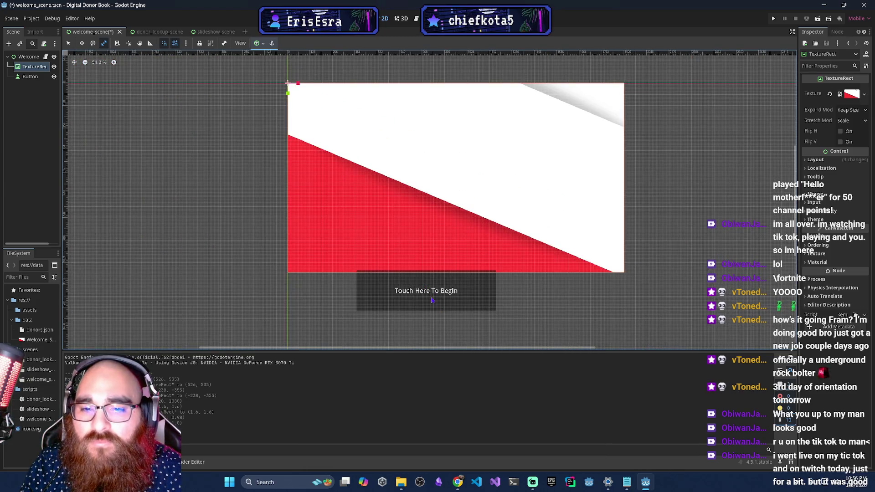
Move the Touch Here To Begin button up onto the red area, undoing an accidental stretch.
click(415, 300)
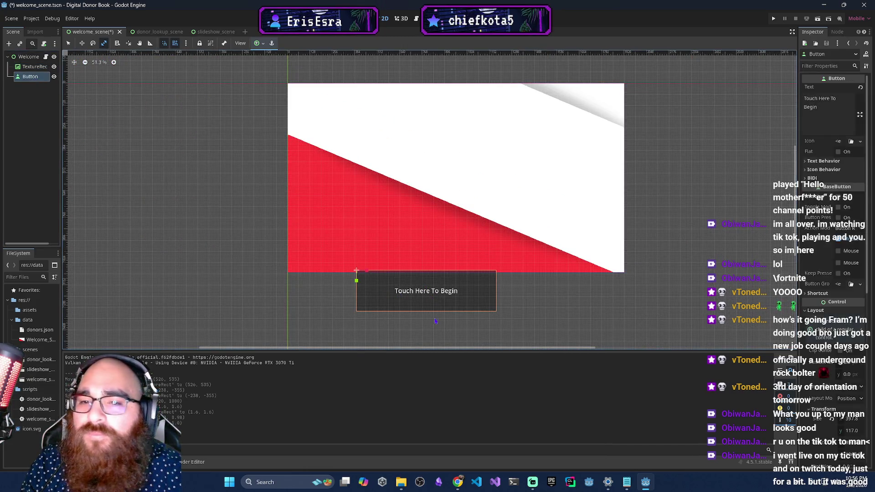
drag(398, 297, 410, 210)
key(ctrl+z)
key(w)
mouse_move(423, 288)
mouse_down()
mouse_move(405, 184)
mouse_move(407, 226)
mouse_up()
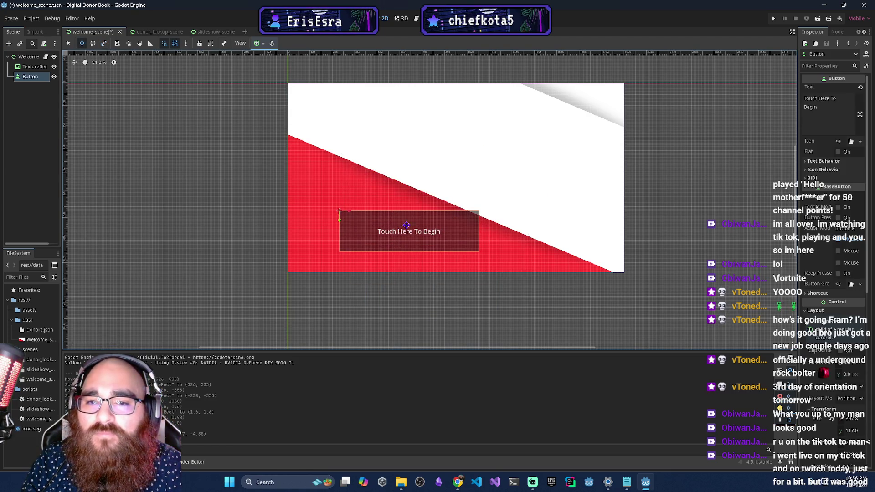
Shrink the button to about 0.575 scale, then save and run the scene with F5.
key(e)
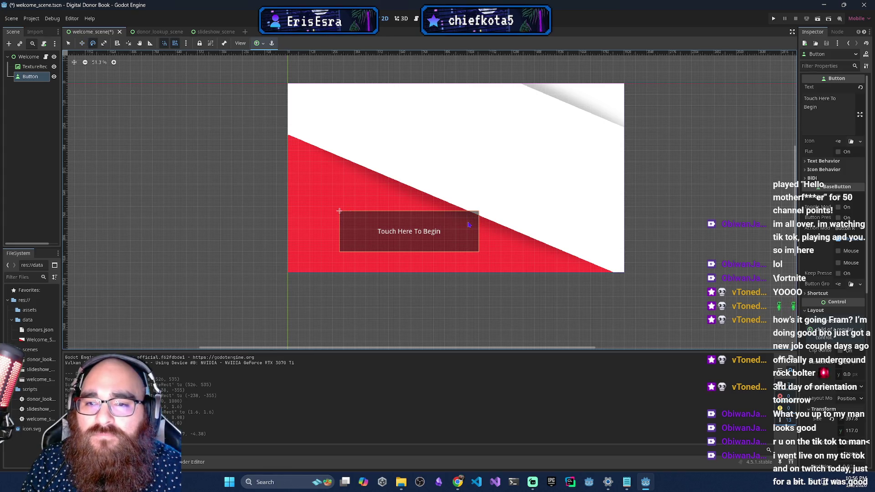
key(s)
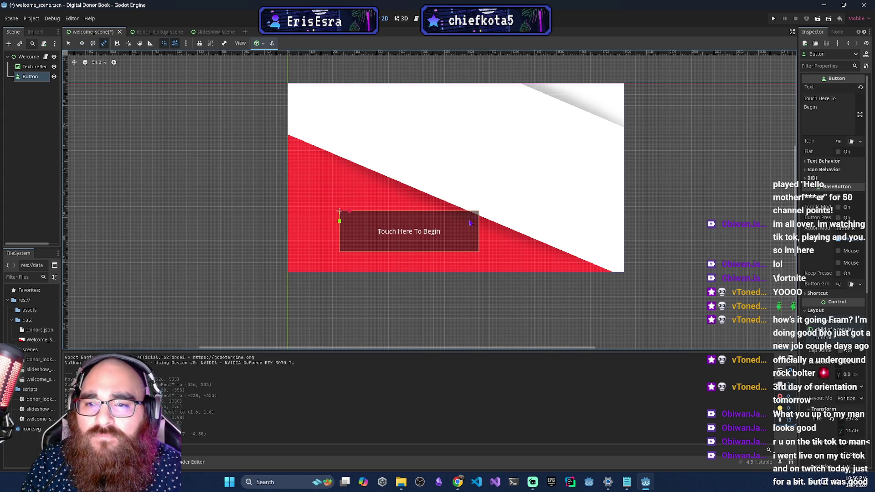
mouse_move(471, 223)
mouse_down()
mouse_move(413, 222)
mouse_move(420, 250)
mouse_move(408, 224)
mouse_move(419, 249)
mouse_move(408, 224)
mouse_move(408, 246)
mouse_move(410, 234)
mouse_up()
key(w)
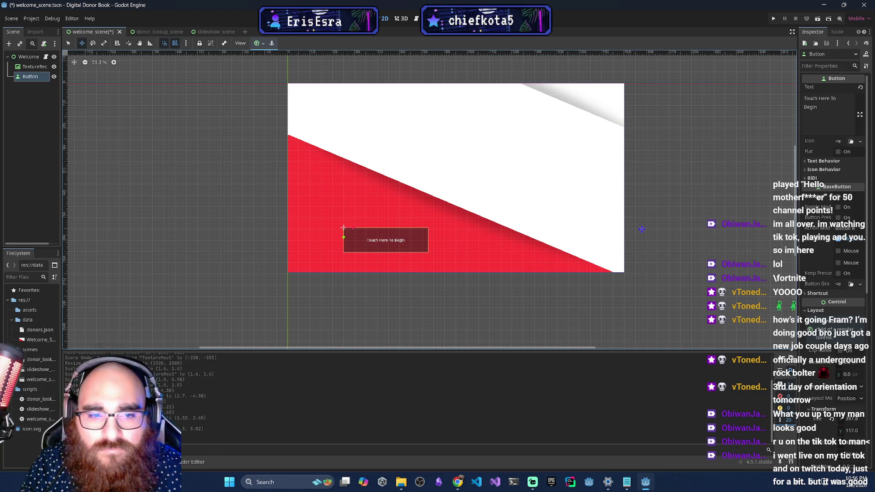
scroll(642, 229, up, 2)
key(F5)
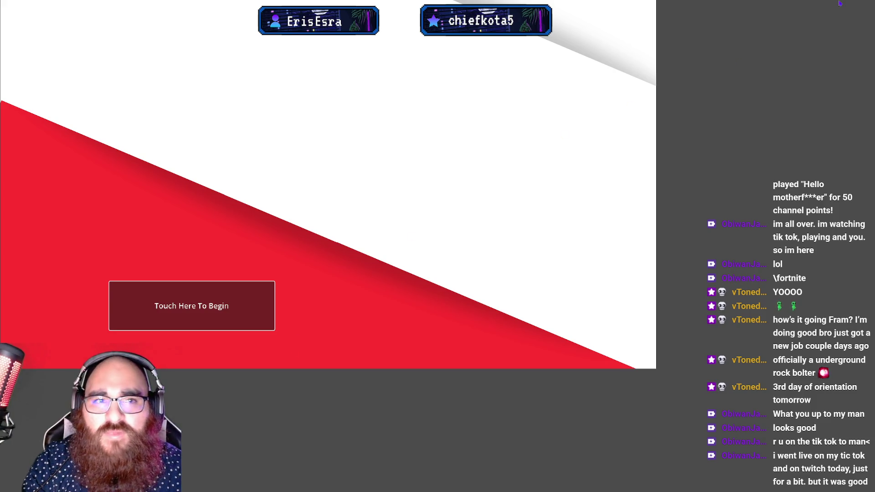
Close the running game and reload the current project.
key(alt+F4)
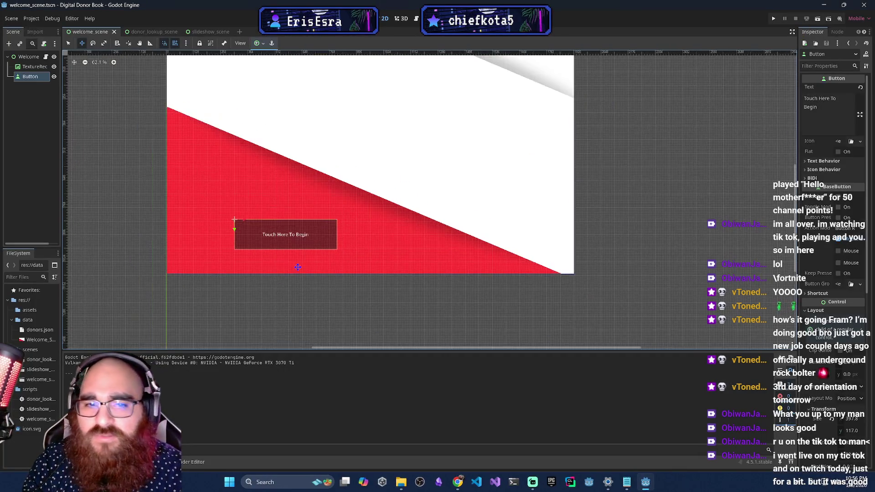
scroll(297, 267, down, 3)
scroll(297, 268, down, 1)
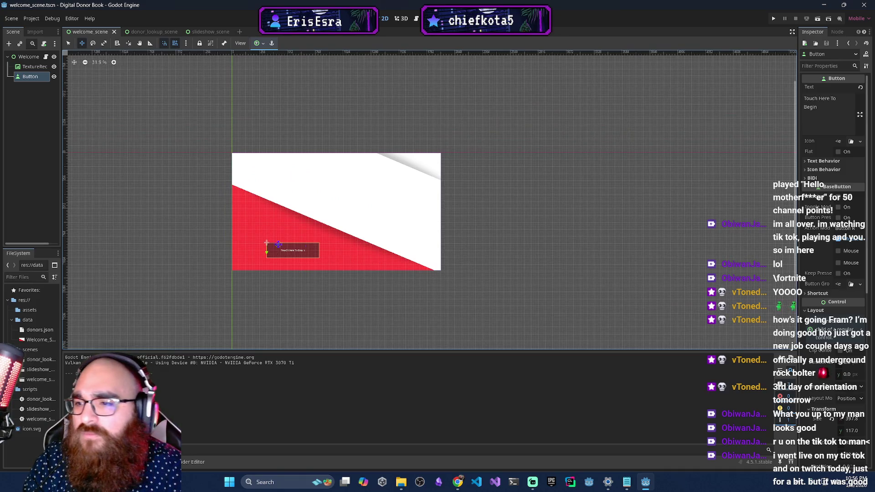
click(31, 18)
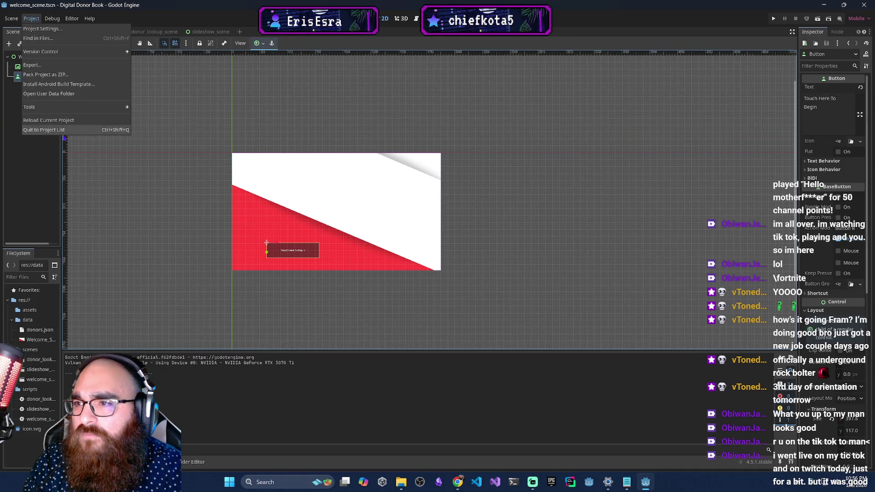
click(43, 123)
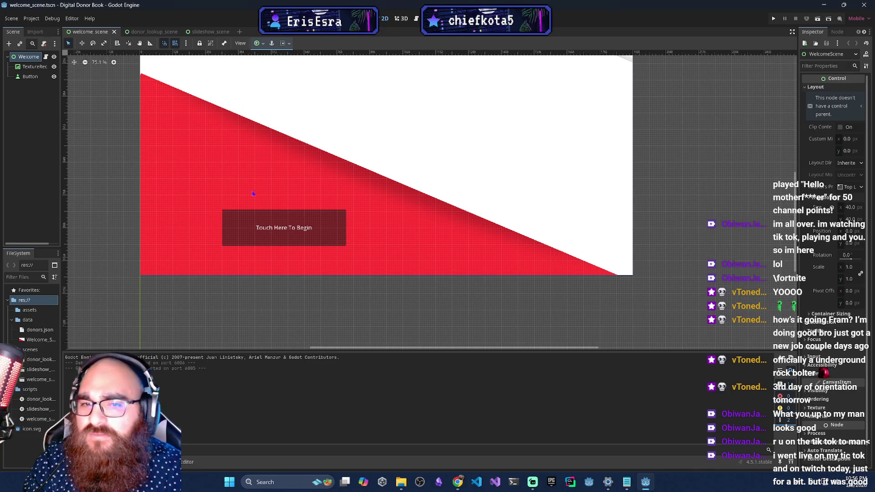
Test-run the welcome scene full screen, then close the game with F8.
scroll(398, 234, down, 3)
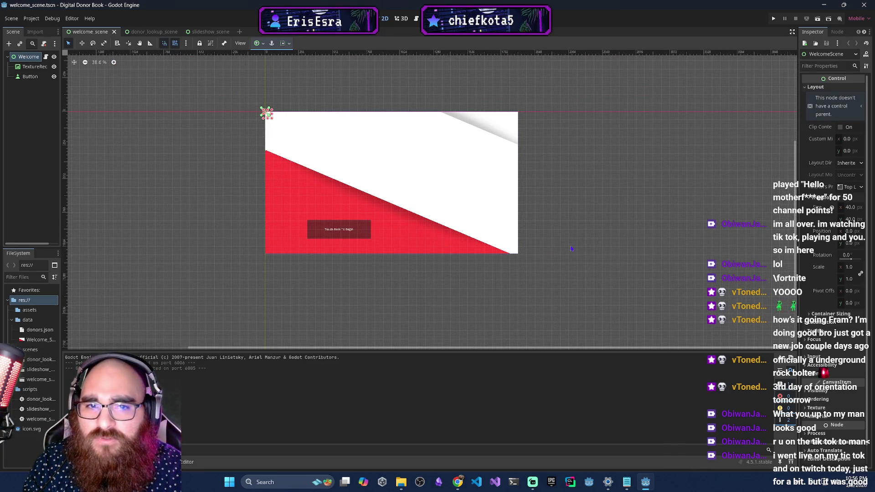
scroll(247, 219, up, 3)
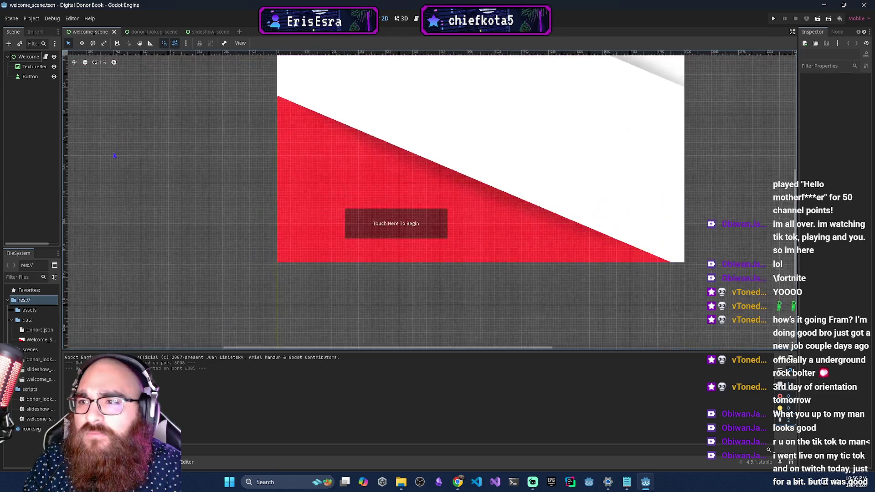
scroll(115, 156, up, 2)
scroll(114, 169, right, 5)
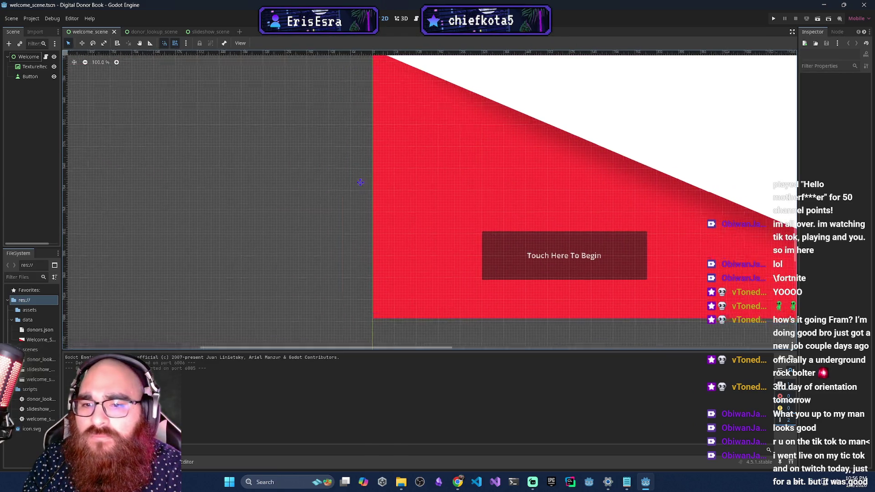
scroll(437, 247, up, 5)
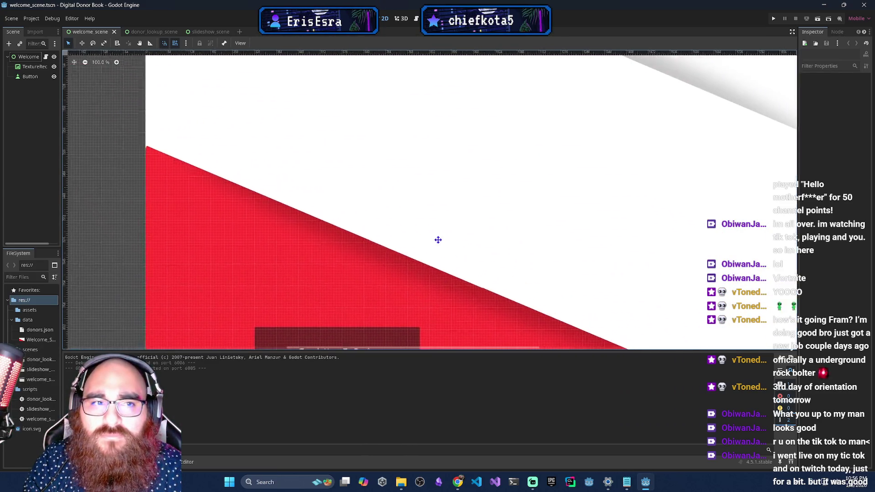
scroll(391, 259, down, 2)
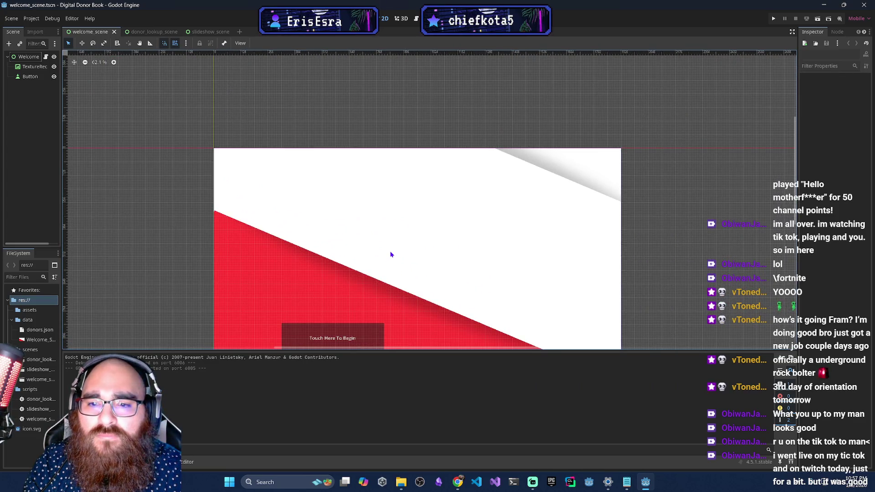
scroll(619, 199, down, 3)
click(817, 18)
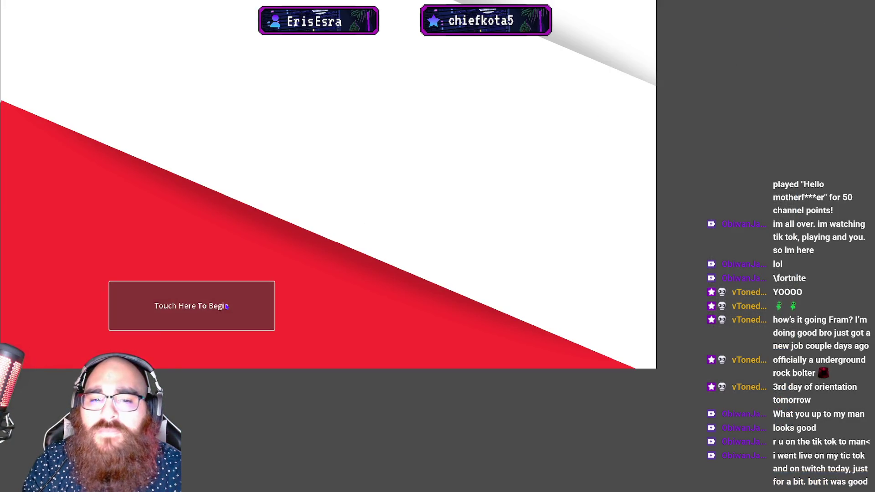
key(F8)
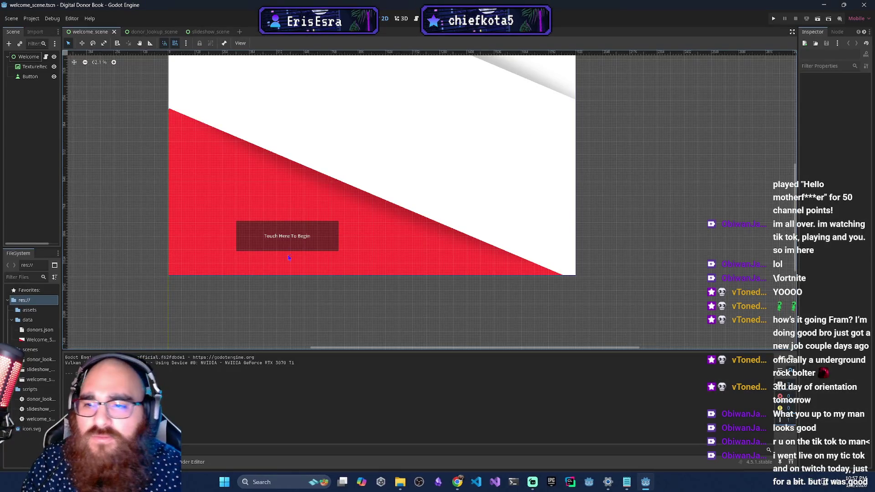
Pan the welcome scene, flip to the donor lookup tab and back, and select the Welcome root.
scroll(254, 279, down, 2)
drag(263, 281, 271, 205)
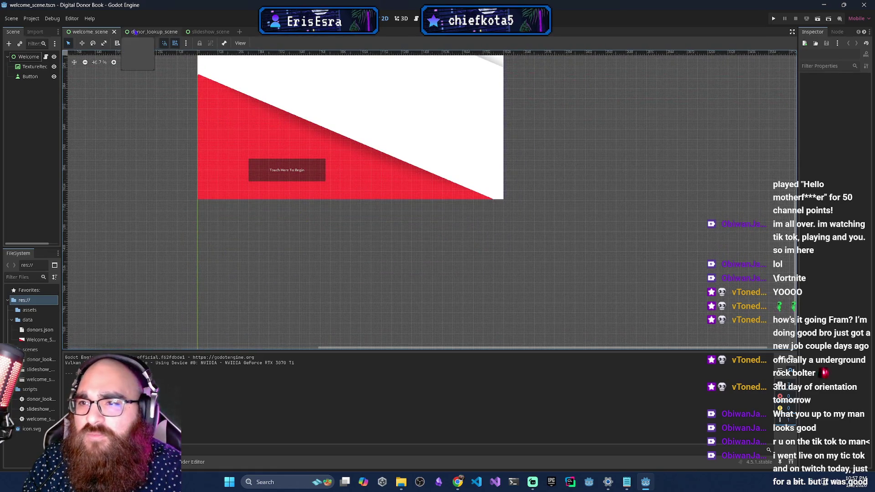
click(160, 33)
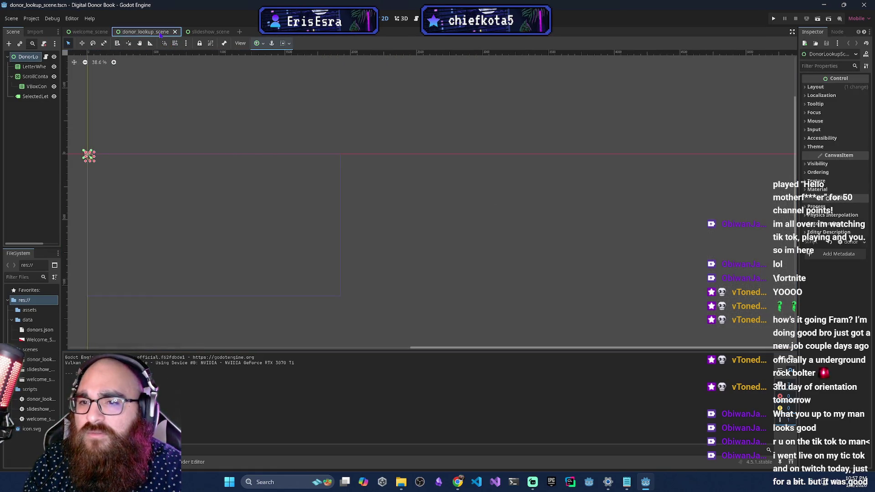
click(84, 32)
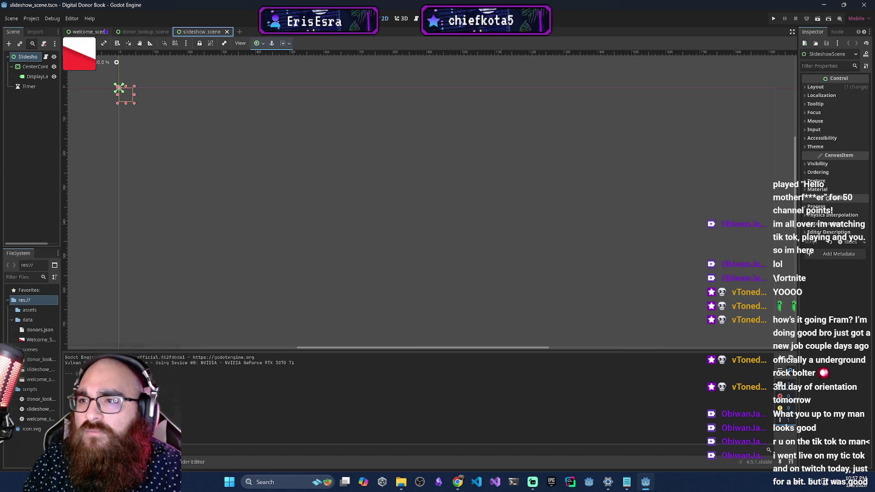
click(28, 66)
click(28, 56)
click(31, 18)
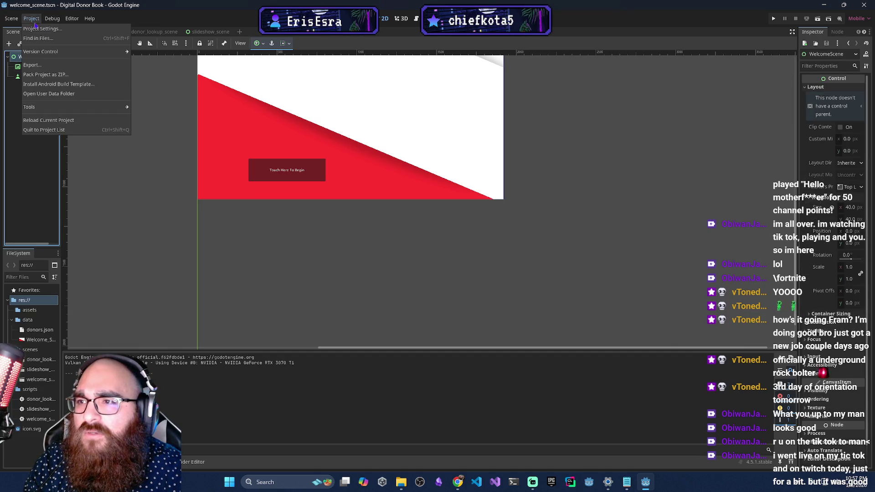
click(50, 29)
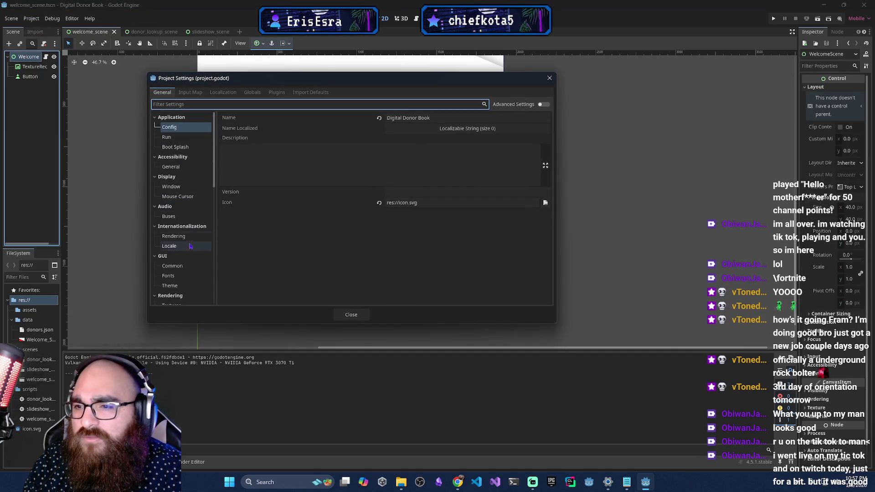
click(176, 187)
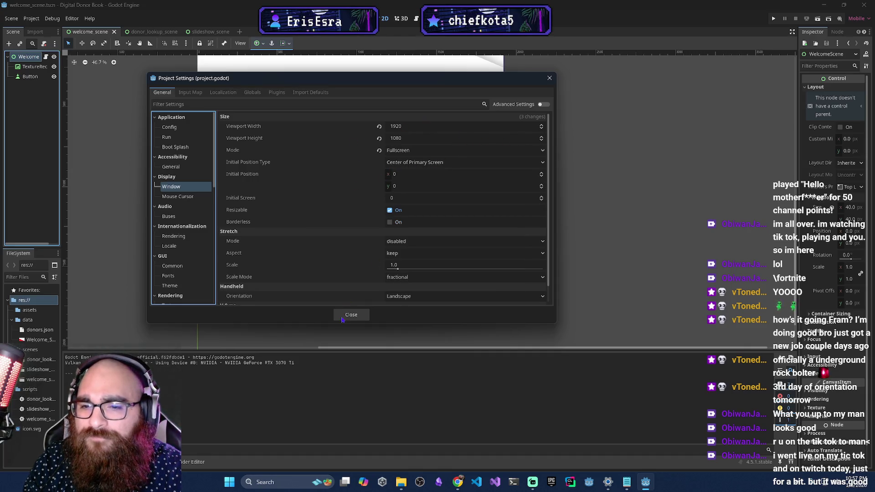
click(492, 163)
click(495, 153)
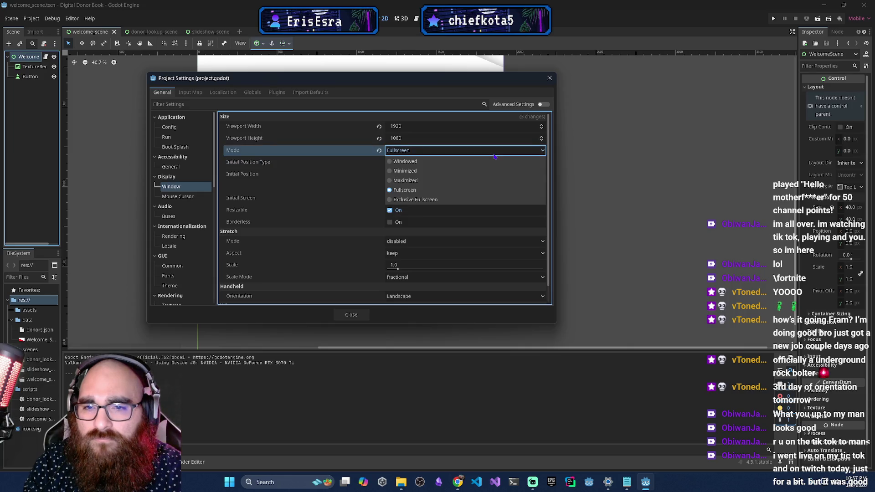
click(494, 156)
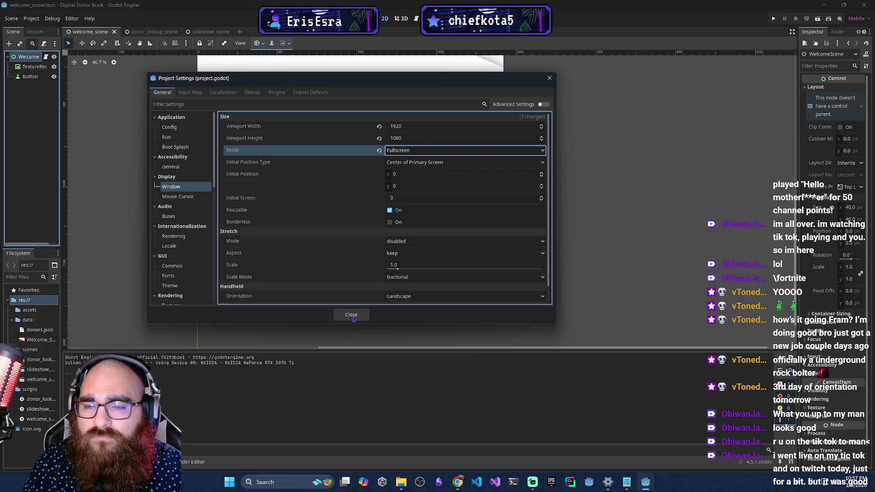
click(353, 317)
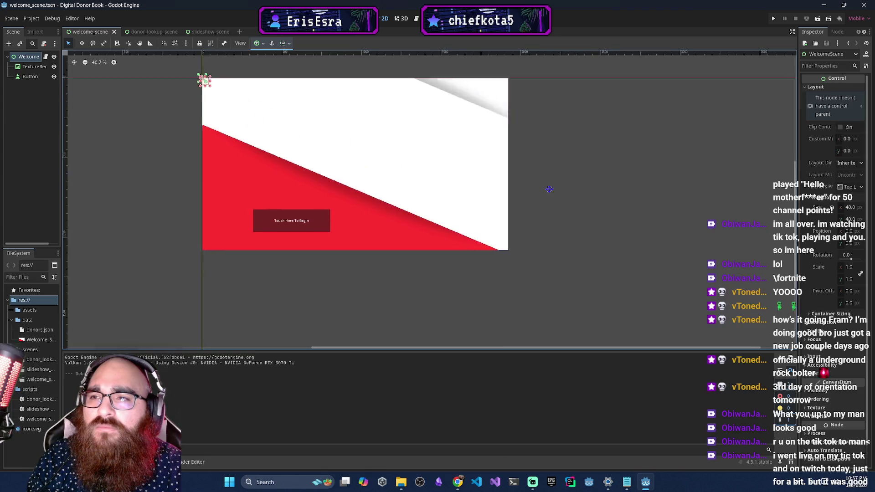
click(452, 200)
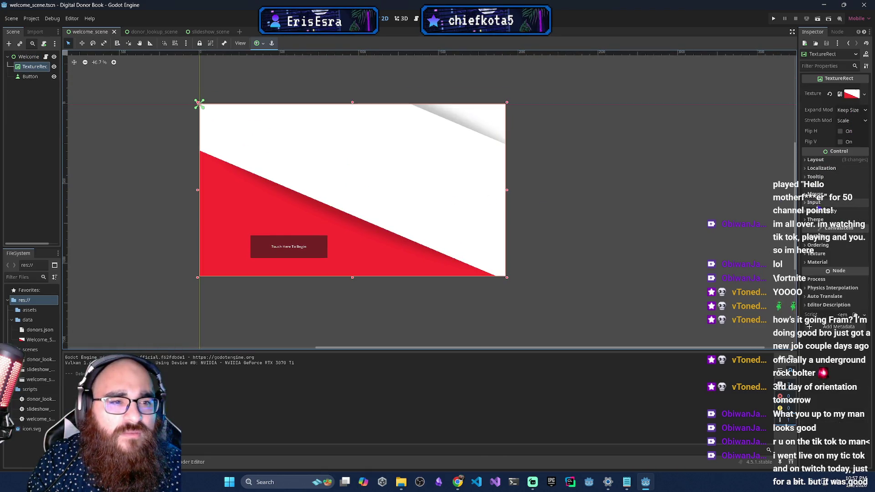
click(843, 161)
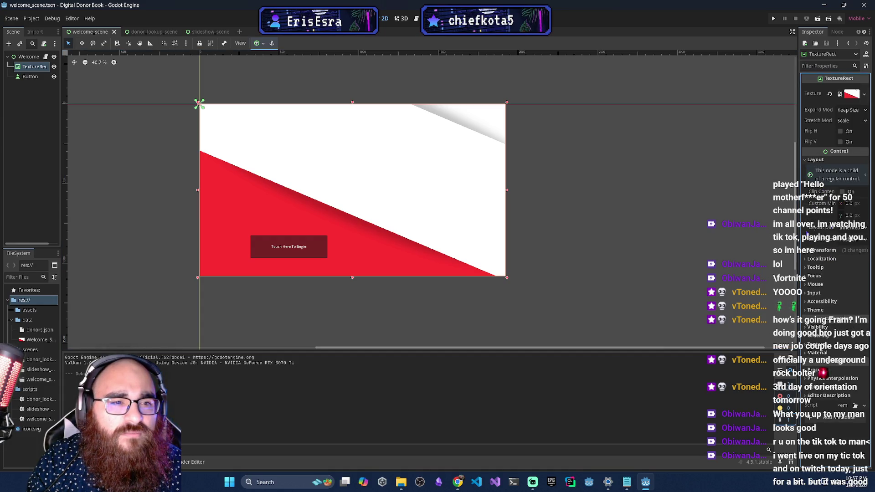
click(824, 250)
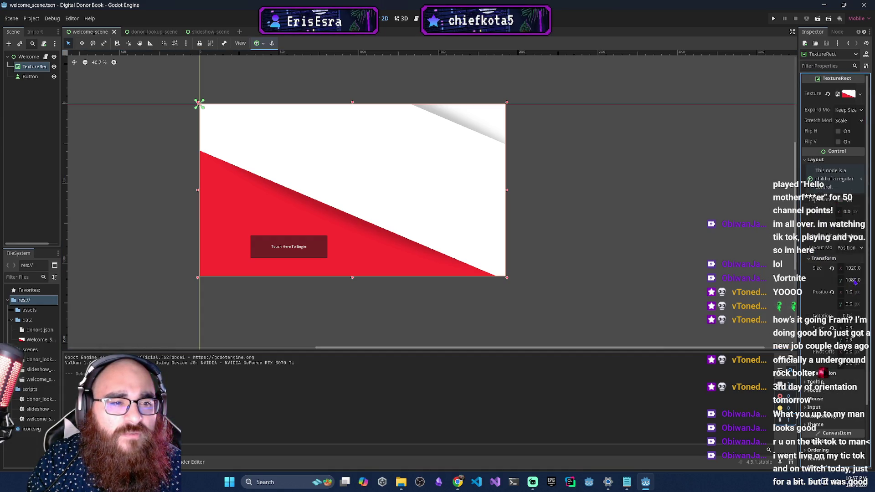
click(852, 280)
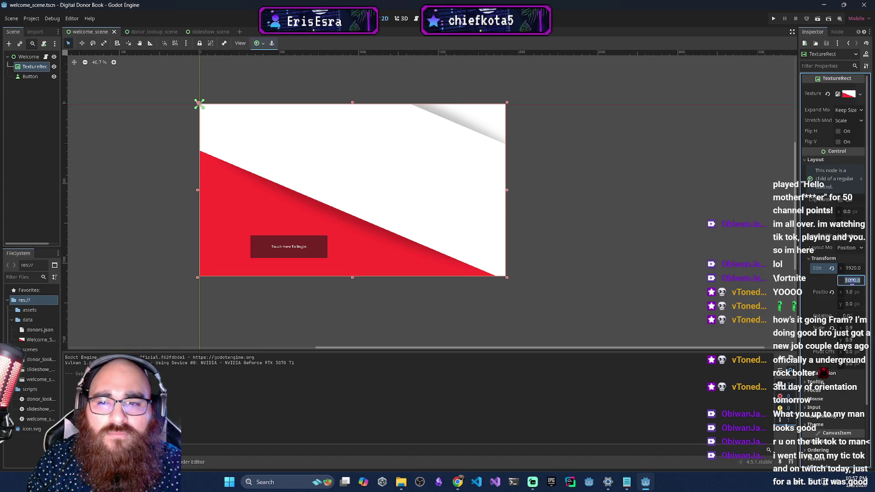
click(849, 269)
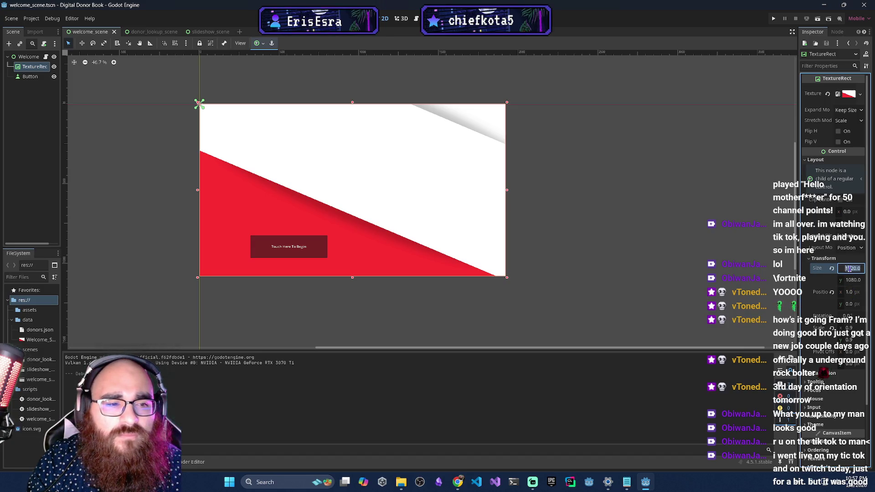
click(853, 280)
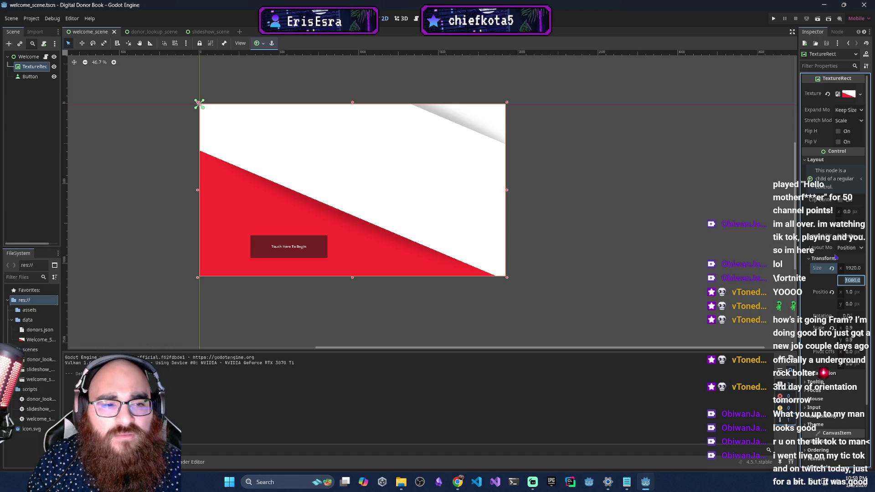
click(853, 268)
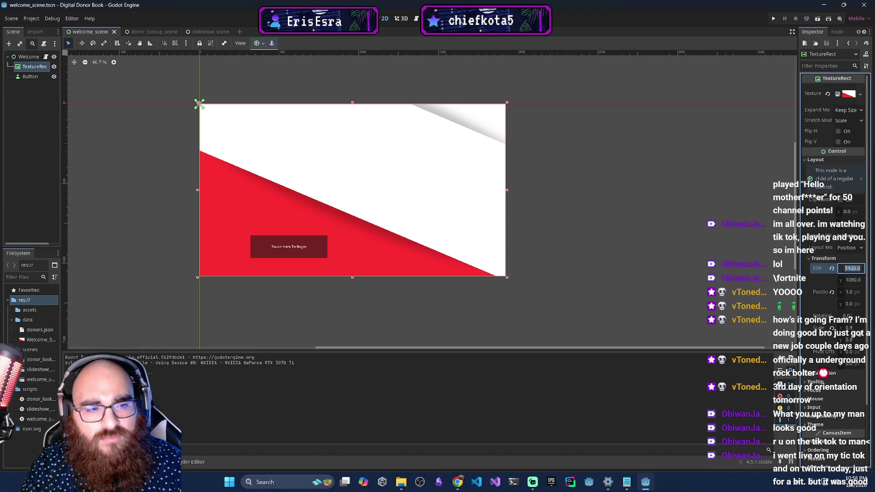
text(19)
click(735, 254)
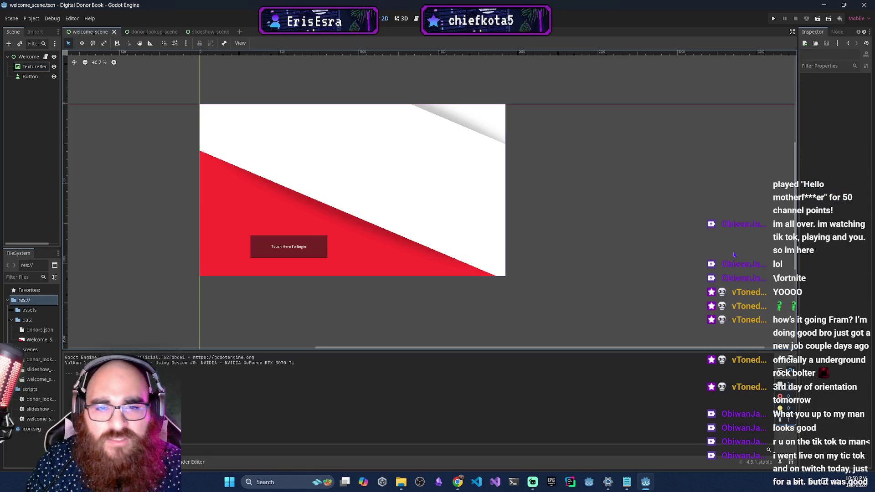
click(25, 56)
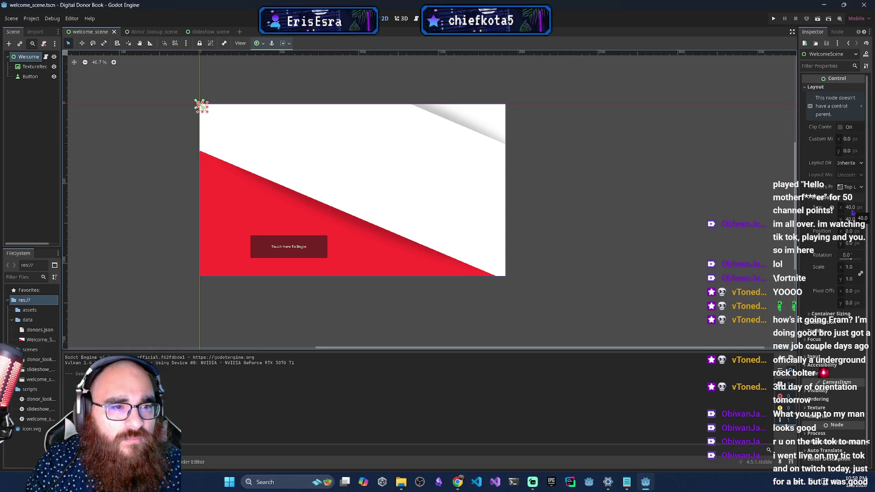
click(850, 208)
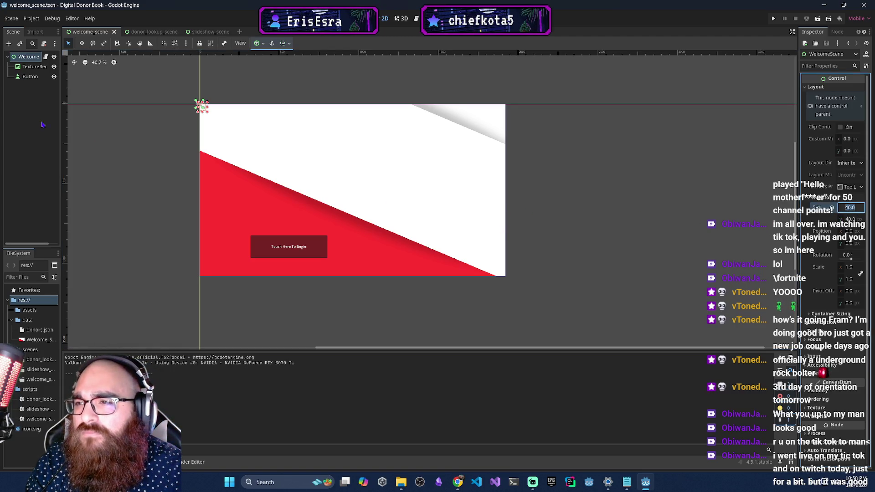
click(30, 76)
click(29, 56)
click(83, 32)
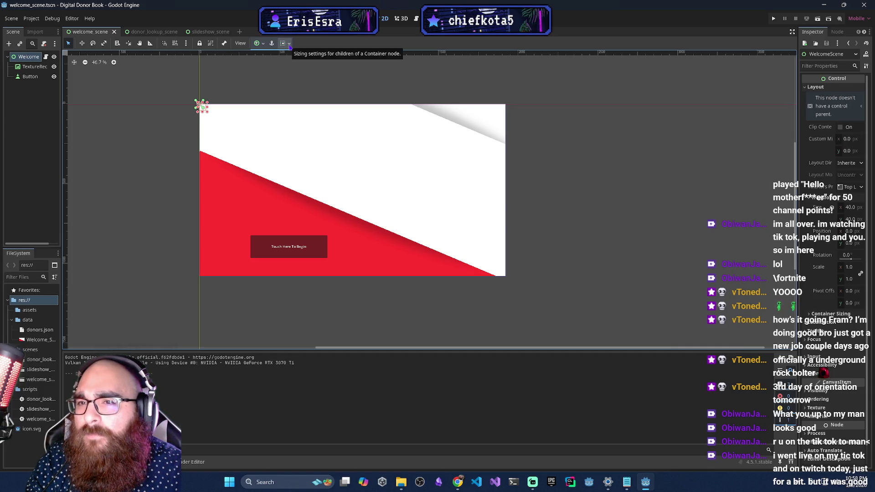
click(290, 44)
click(289, 44)
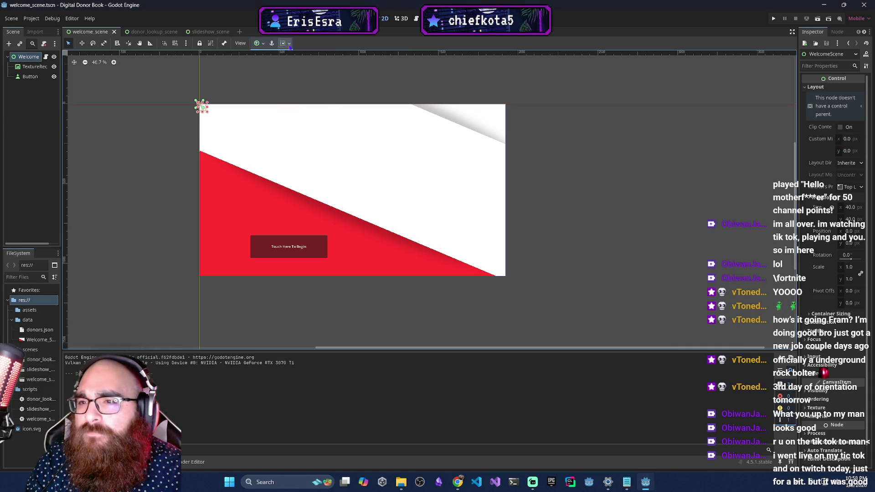
click(261, 44)
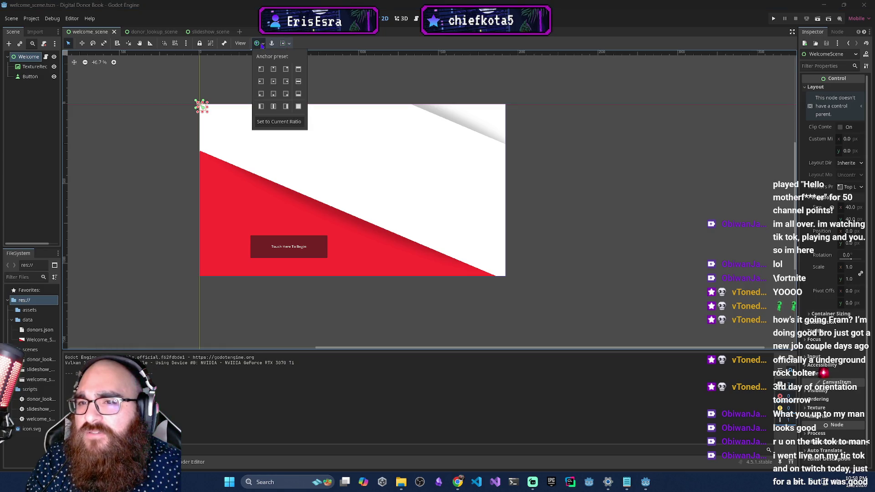
click(261, 44)
click(30, 76)
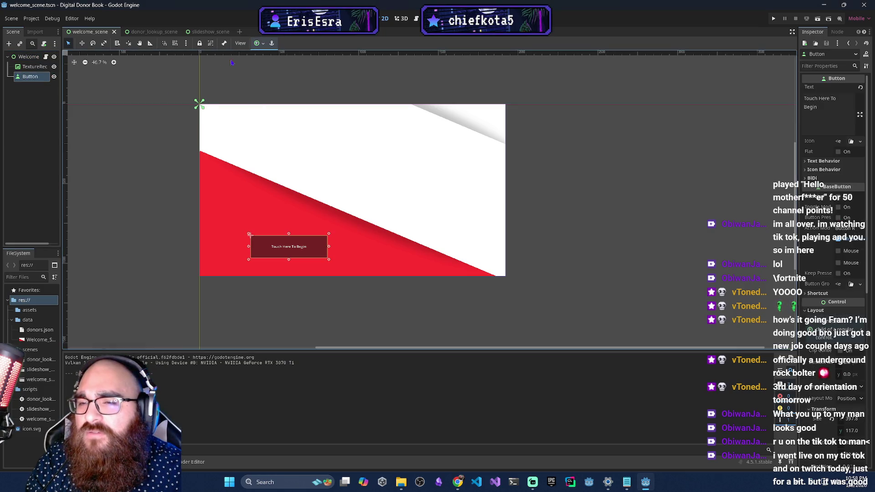
Try several anchor presets on the button, settle on Top Left, then select the Welcome root.
click(272, 44)
click(261, 93)
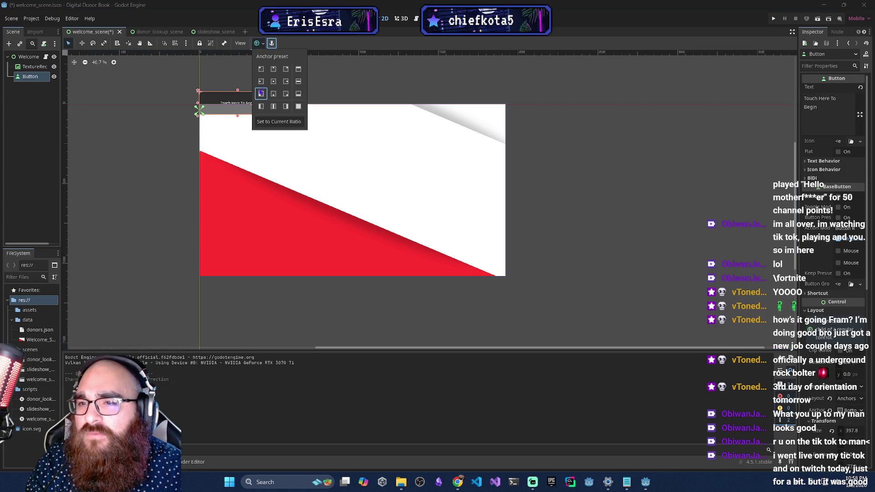
click(261, 70)
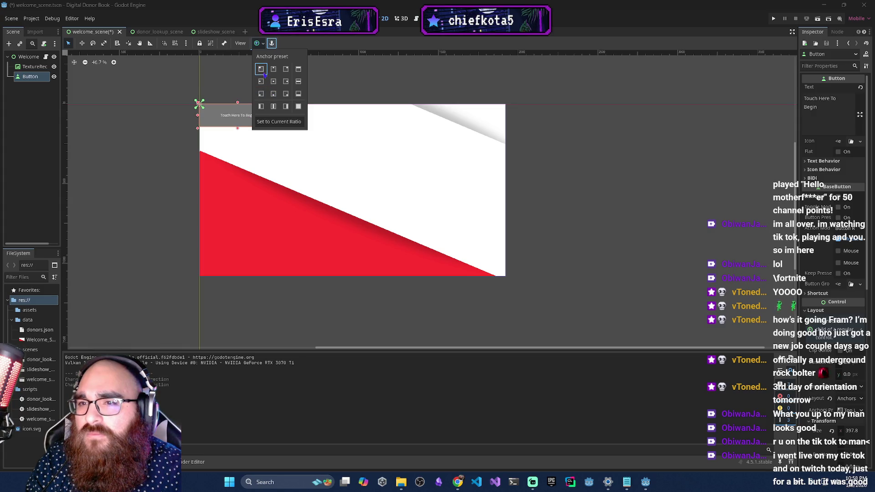
click(261, 81)
click(261, 93)
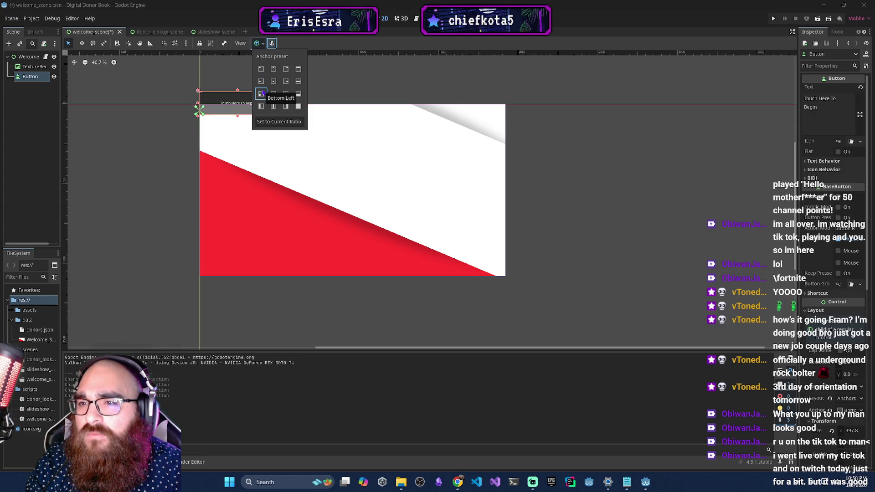
click(273, 93)
click(286, 93)
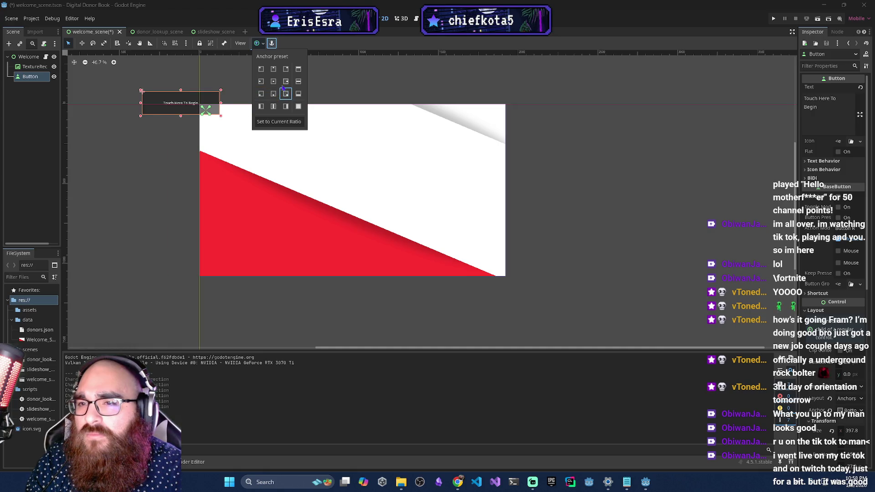
click(286, 81)
click(273, 69)
click(261, 69)
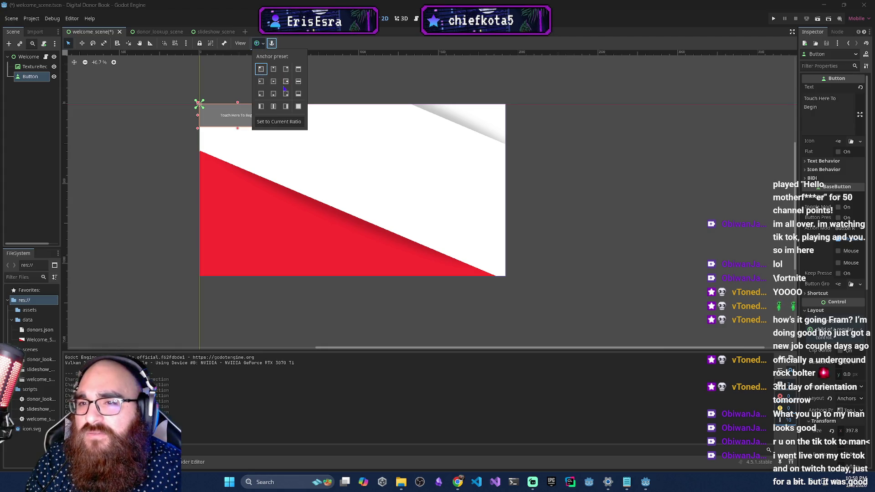
click(260, 51)
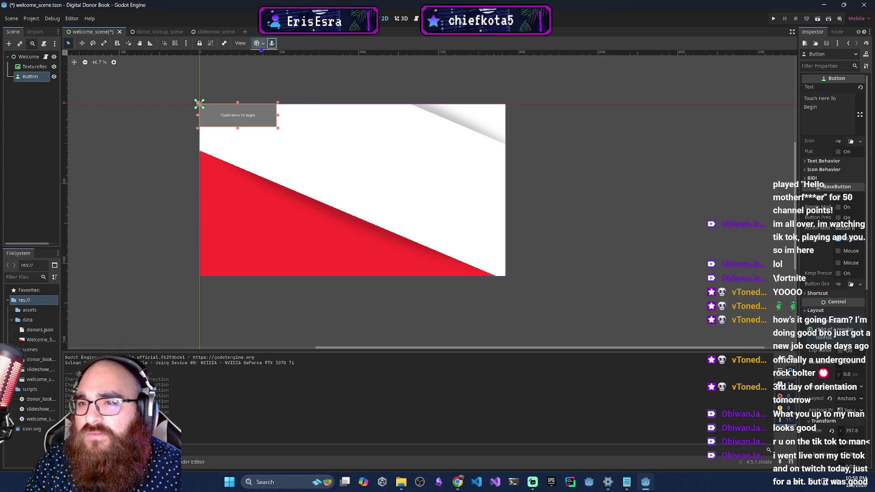
click(28, 56)
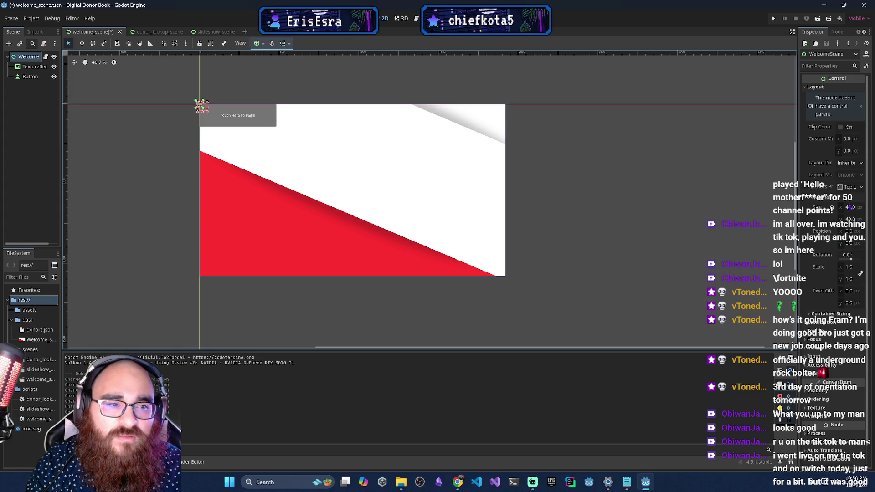
Set the Welcome root's size to 1920 by 1080 in the Inspector.
click(850, 207)
text(1920)
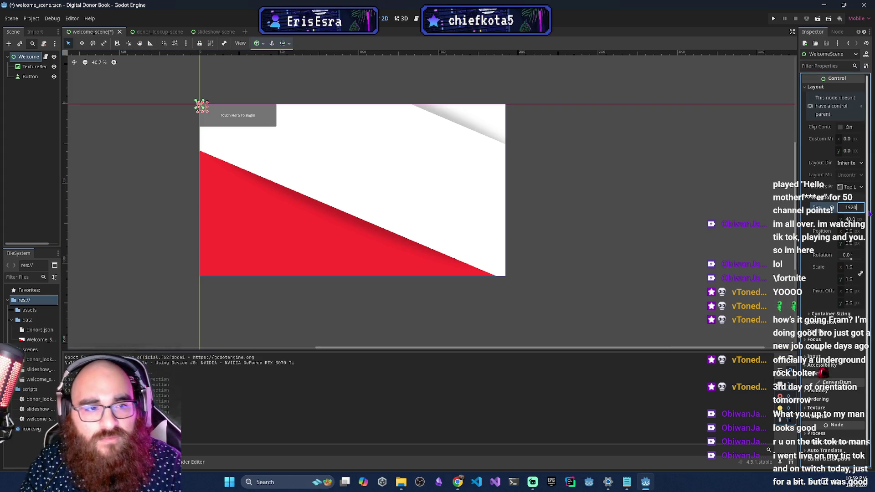
click(851, 219)
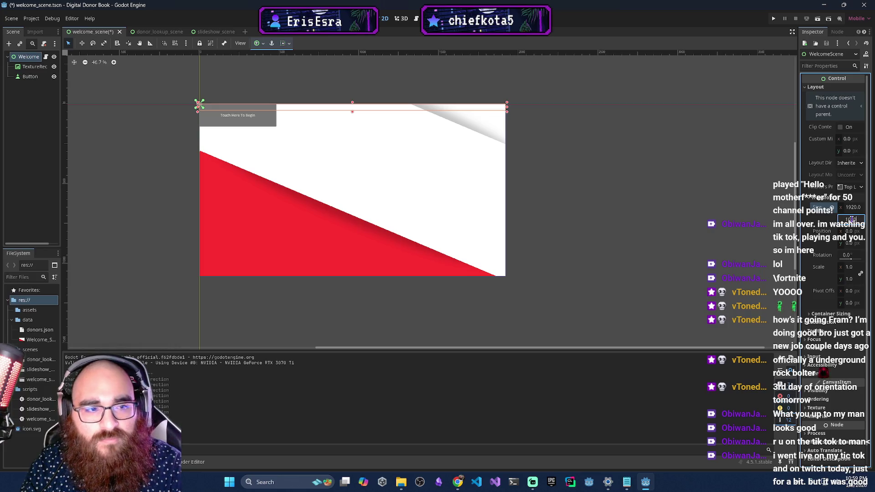
key(Return)
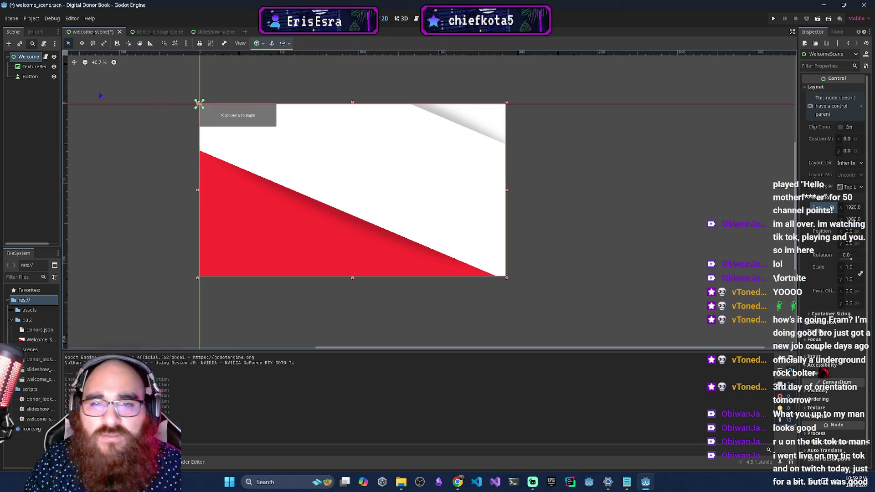
Drag the Touch Here To Begin button down into the red area, then save and run the scene.
click(31, 67)
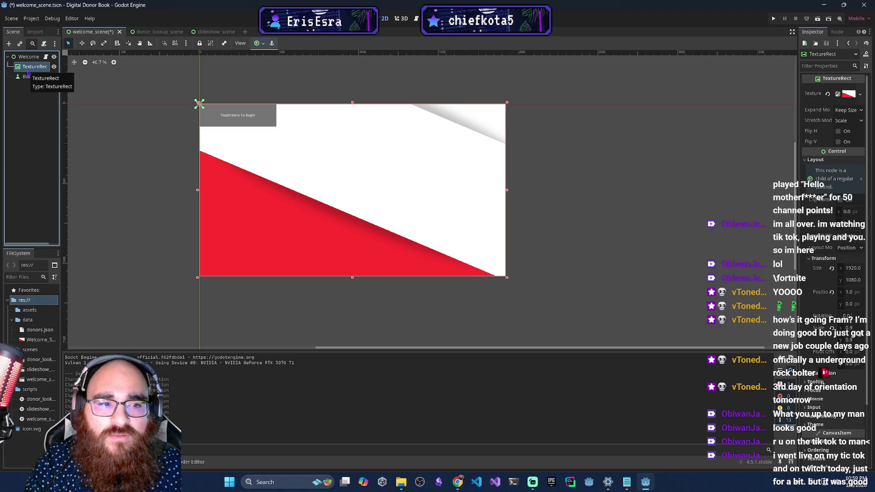
click(30, 76)
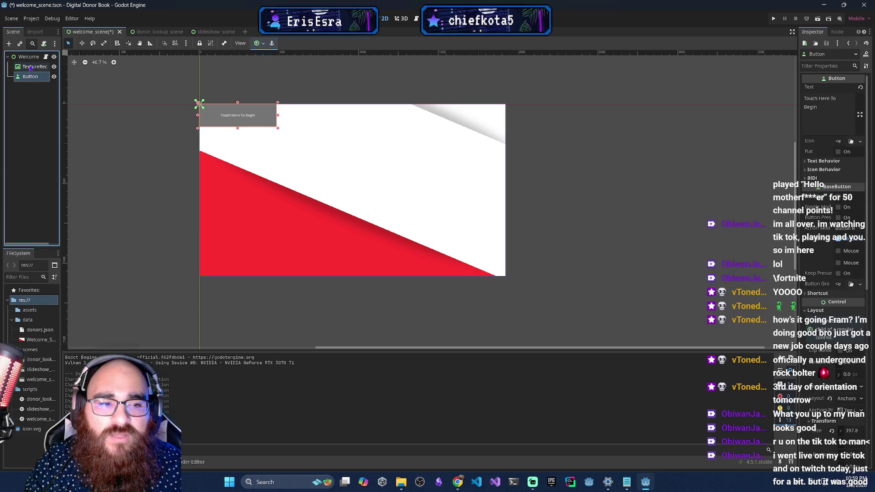
click(31, 67)
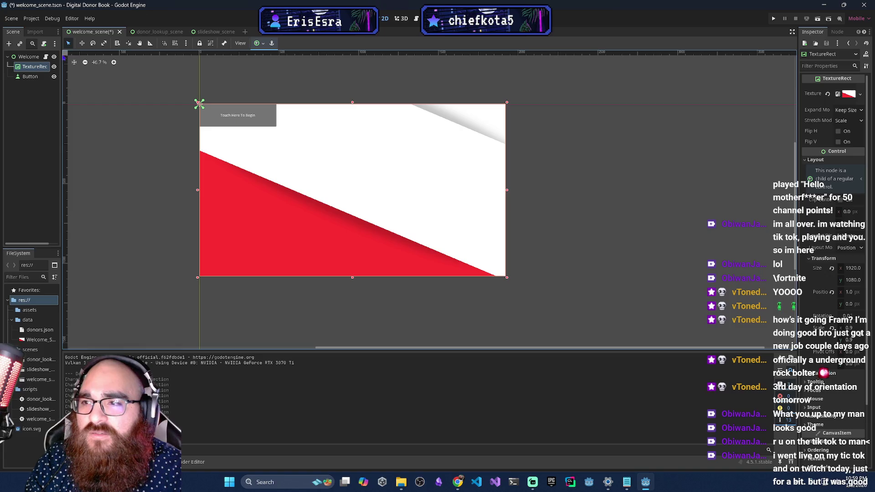
key(Down)
key(w)
mouse_move(216, 112)
mouse_down()
mouse_move(302, 191)
mouse_move(272, 235)
mouse_up()
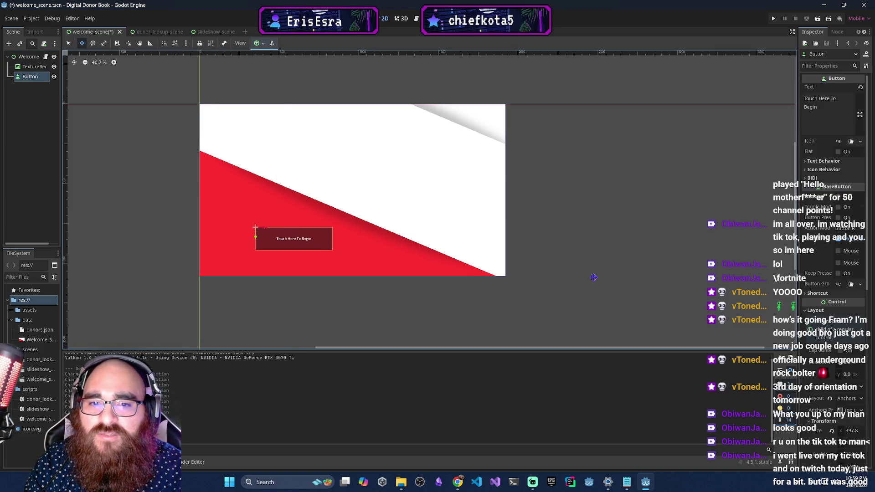
click(818, 18)
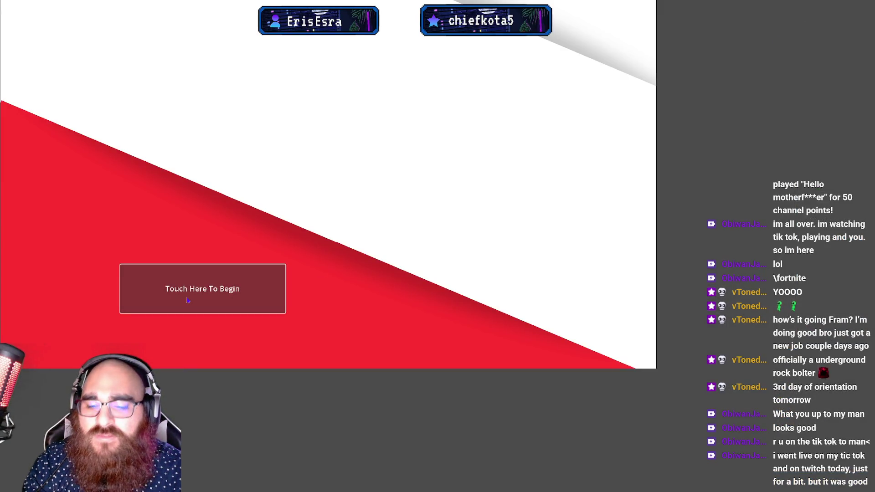
Close the game window, select the Welcome root, and toggle the Debugger and Output panels.
key(alt+F4)
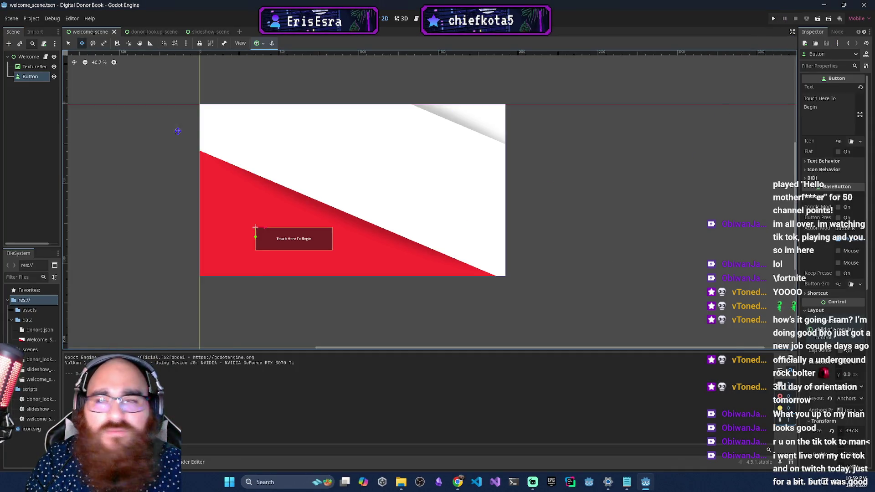
click(29, 57)
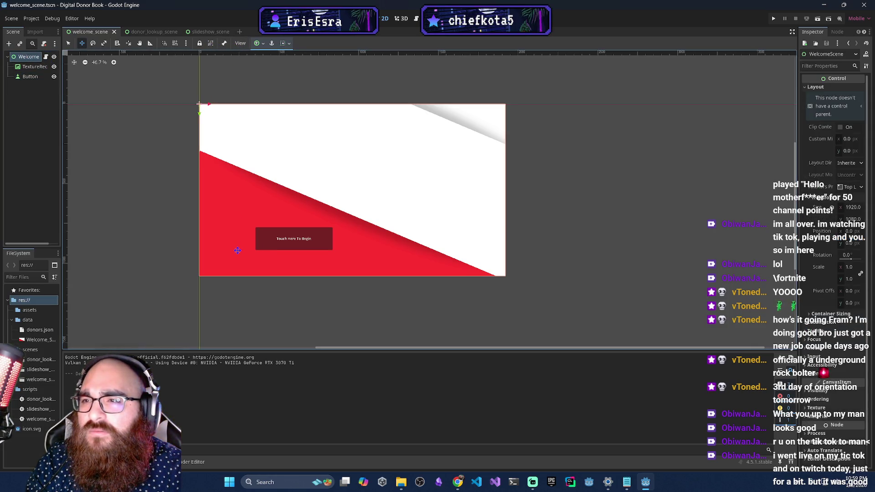
scroll(543, 211, down, 2)
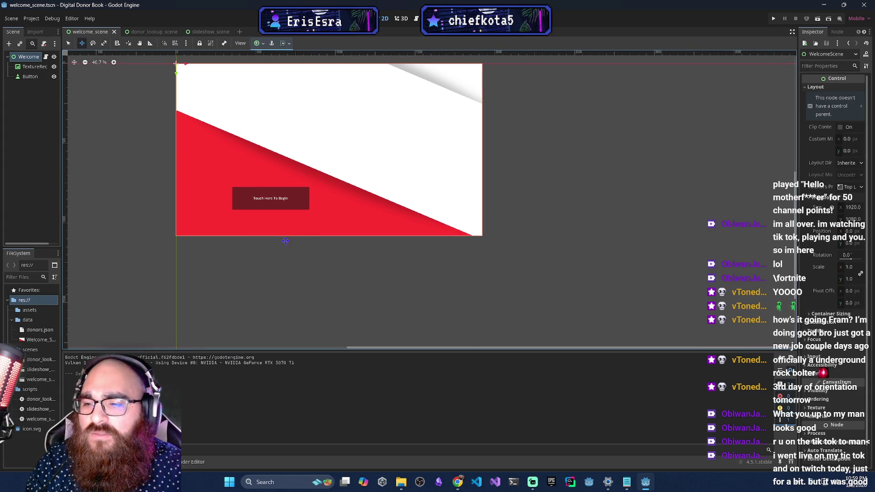
key(alt+d)
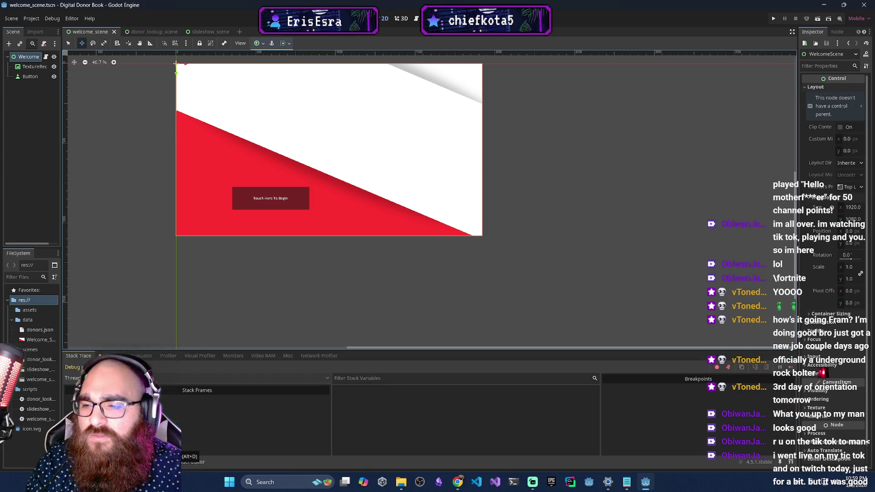
key(alt+o)
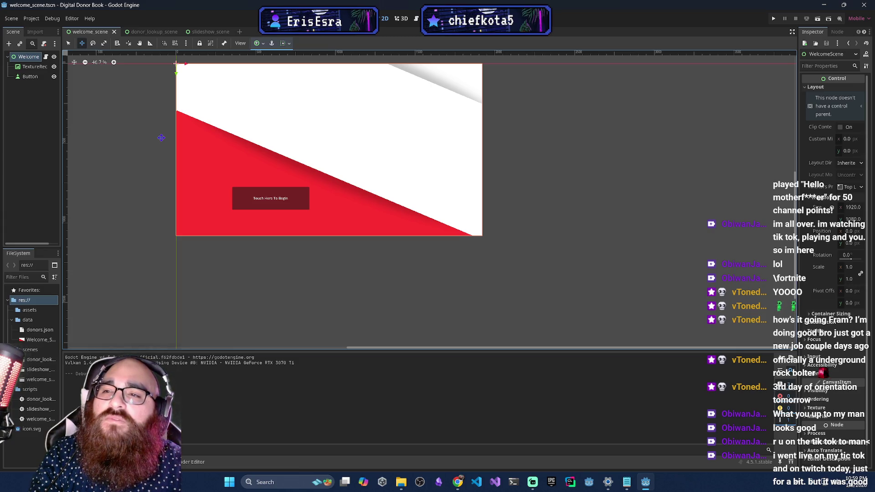
Set the project's Display > Window mode to Windowed and run the current scene.
click(36, 21)
click(43, 29)
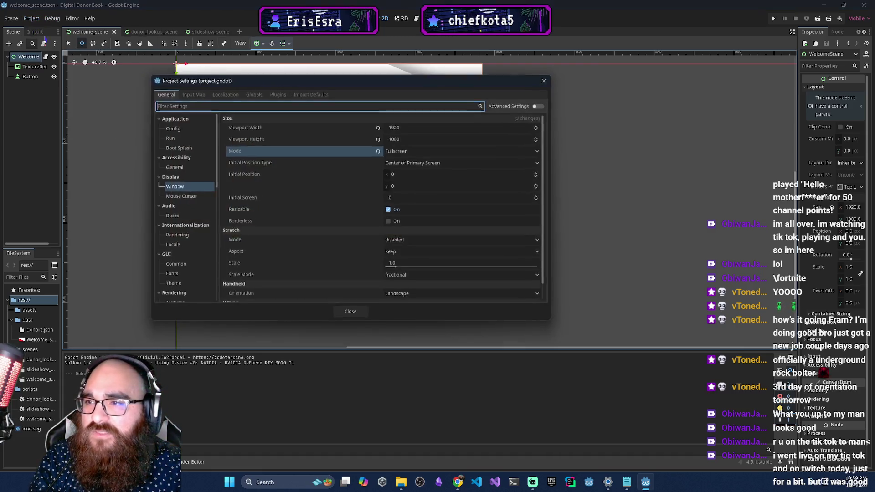
click(433, 151)
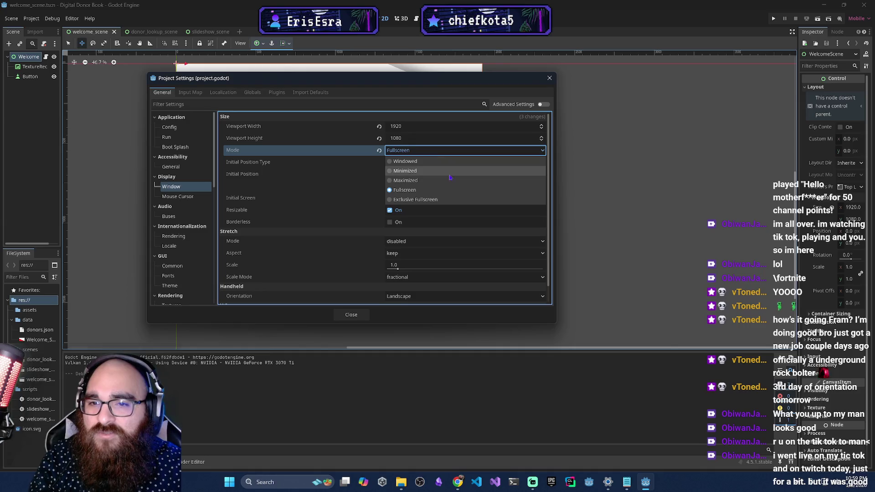
click(433, 162)
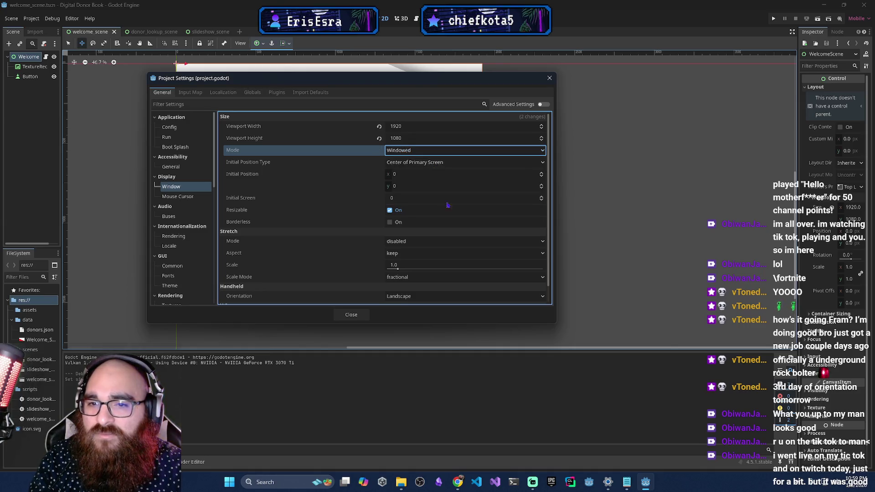
click(351, 315)
click(818, 19)
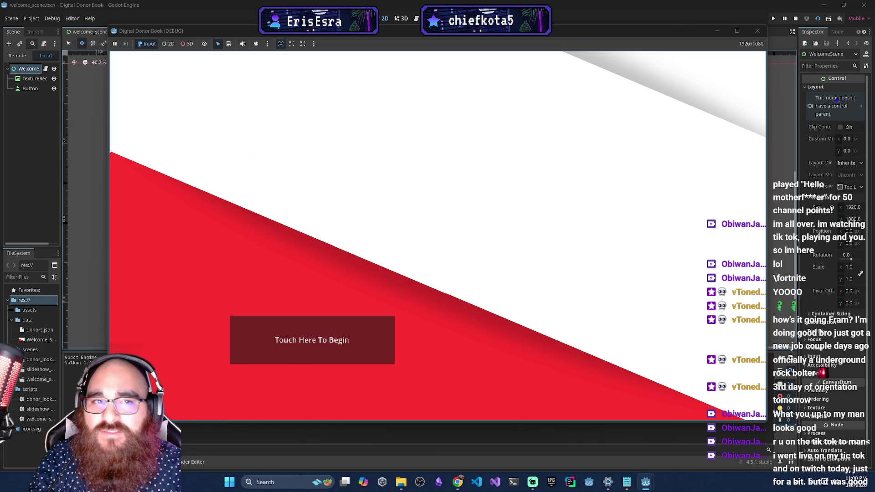
Close the Digital Donor Book (DEBUG) game window.
click(758, 30)
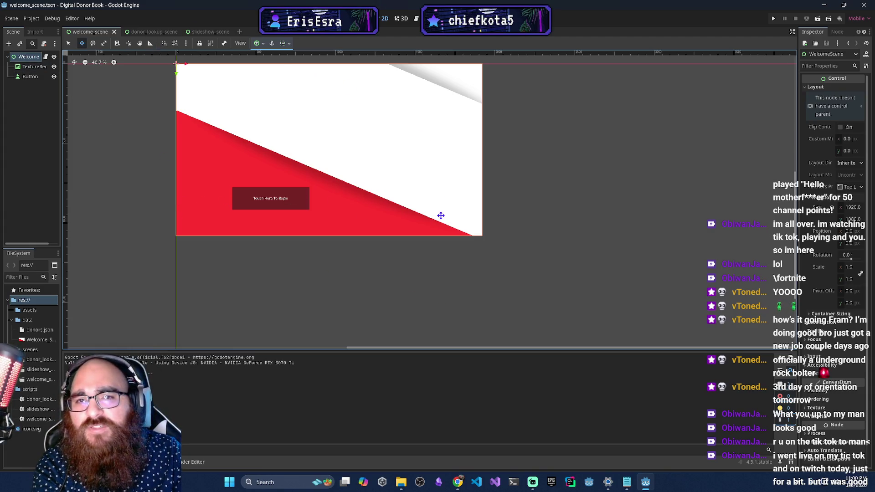
Undo accidental drags of the whole scene and the background TextureRect.
mouse_move(274, 200)
mouse_down()
mouse_move(320, 210)
mouse_move(299, 209)
mouse_move(297, 224)
mouse_up()
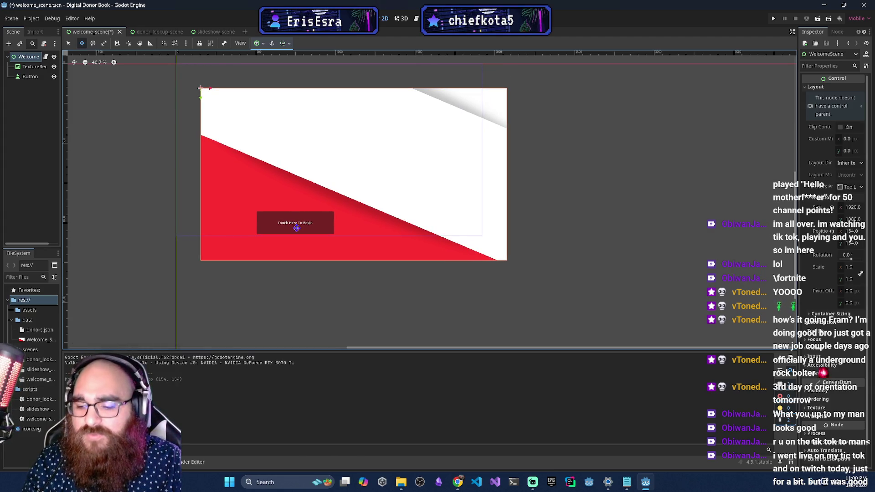
key(ctrl+z)
key(q)
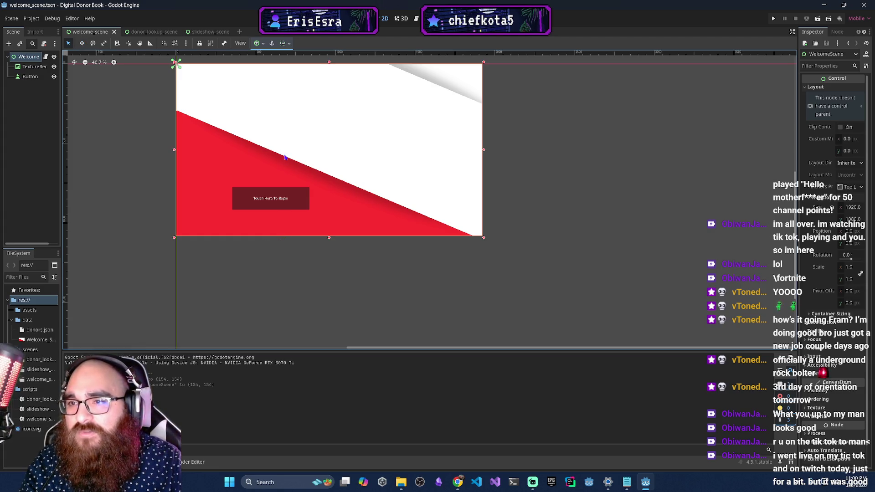
click(284, 158)
drag(285, 157, 308, 160)
key(ctrl+z)
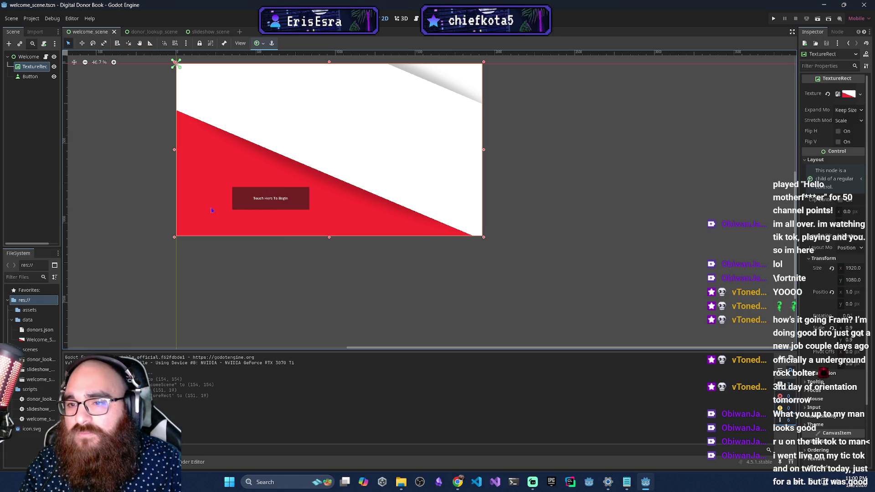
Select the Button and try the bottom-left, left-centre, centre, bottom-centre and left-wide anchor presets.
click(28, 57)
click(28, 76)
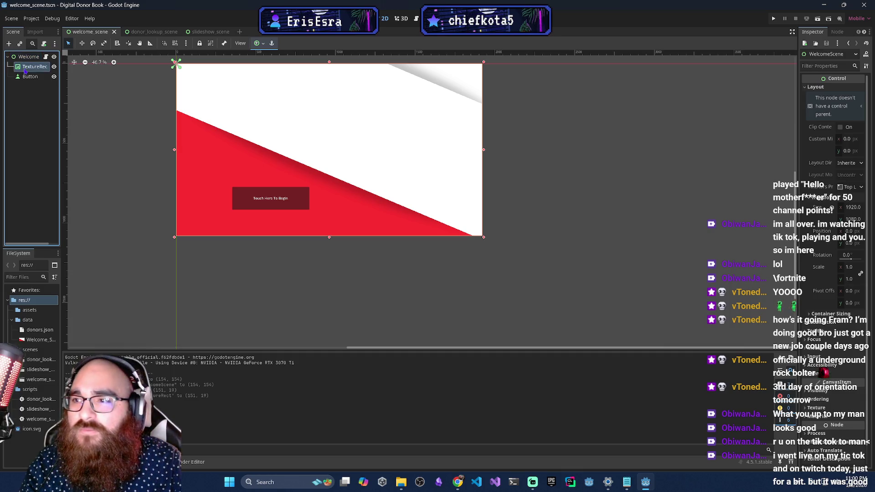
click(258, 43)
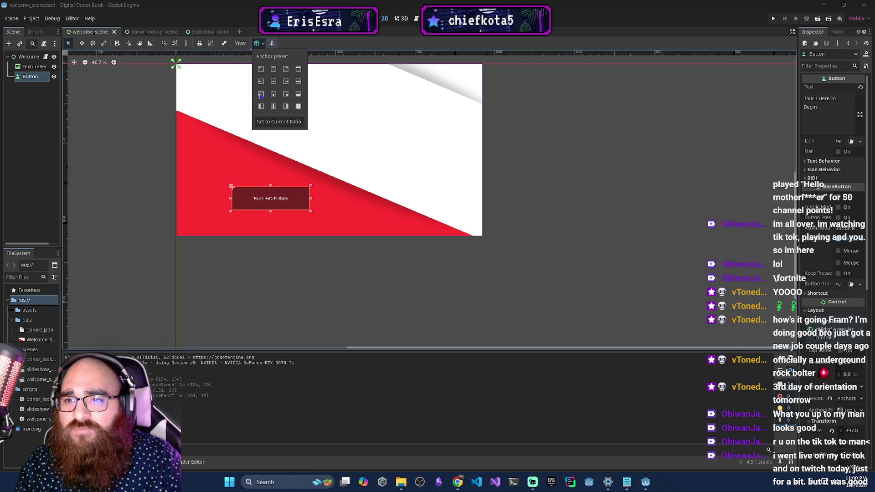
click(261, 94)
click(261, 81)
click(273, 82)
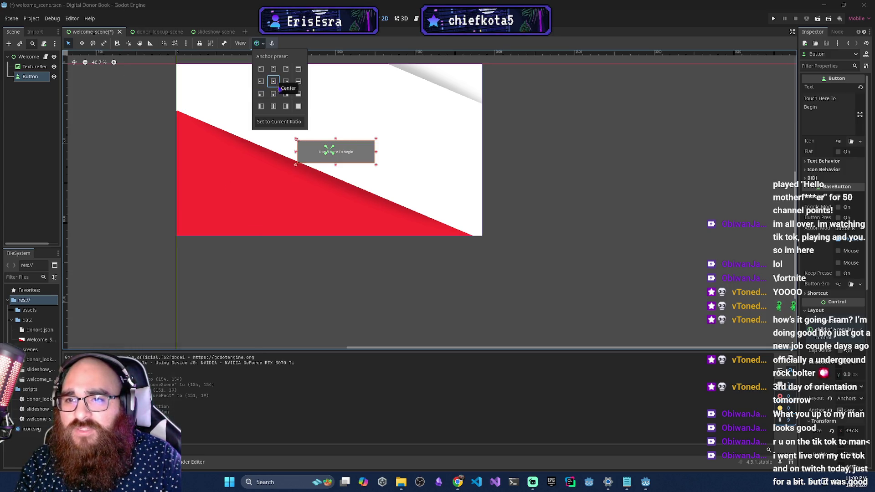
click(275, 94)
click(263, 108)
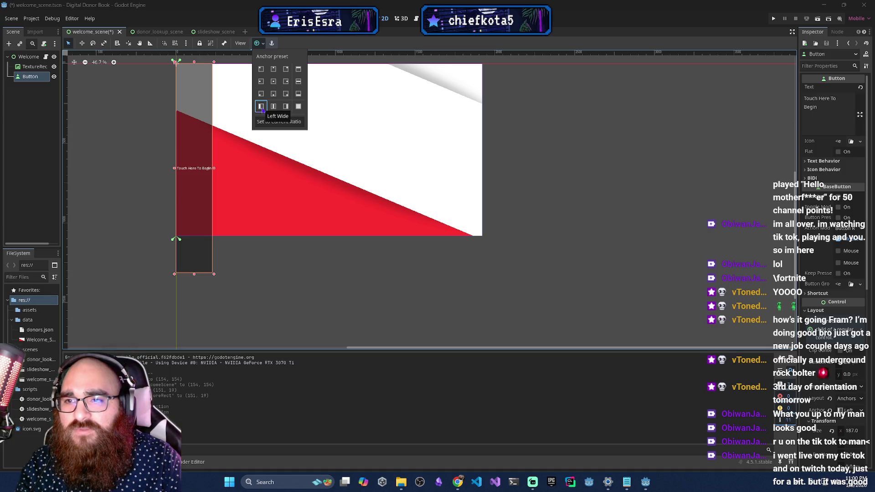
Try more button anchor presets, including centre, vertical-centre-wide, full rect, bottom-wide and horizontal-centre-wide.
click(262, 95)
click(273, 94)
click(273, 81)
click(261, 82)
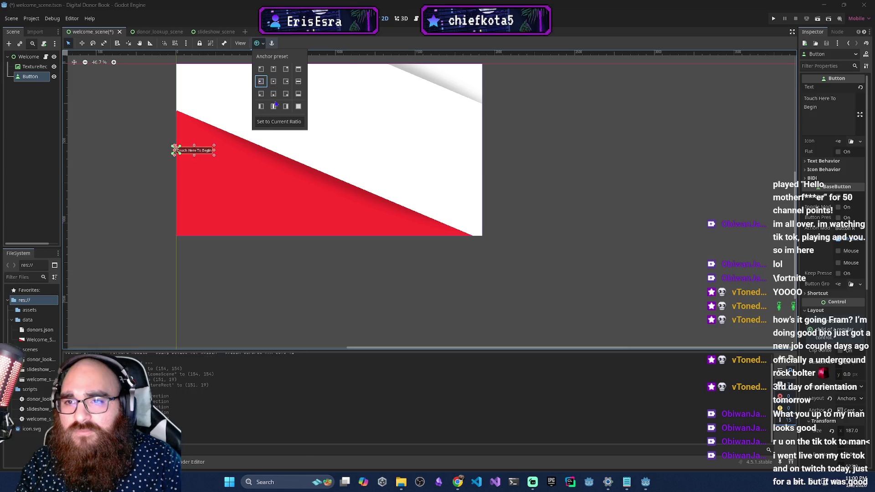
click(274, 107)
click(300, 108)
click(298, 94)
click(299, 81)
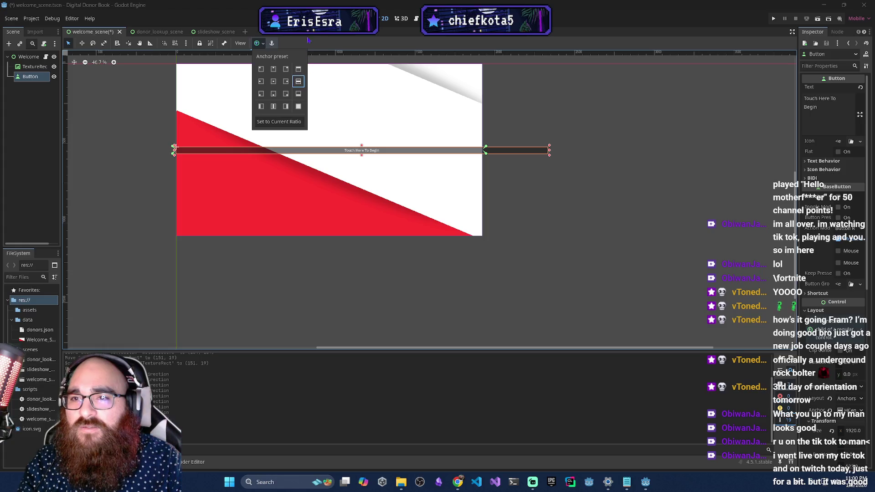
Revert the anchor changes and drag Touch Here To Begin to just below the screen's centre.
key(ctrl+z)
key(ctrl+z)
key(ctrl+z)
key(ctrl+z)
key(ctrl+z)
key(ctrl+z)
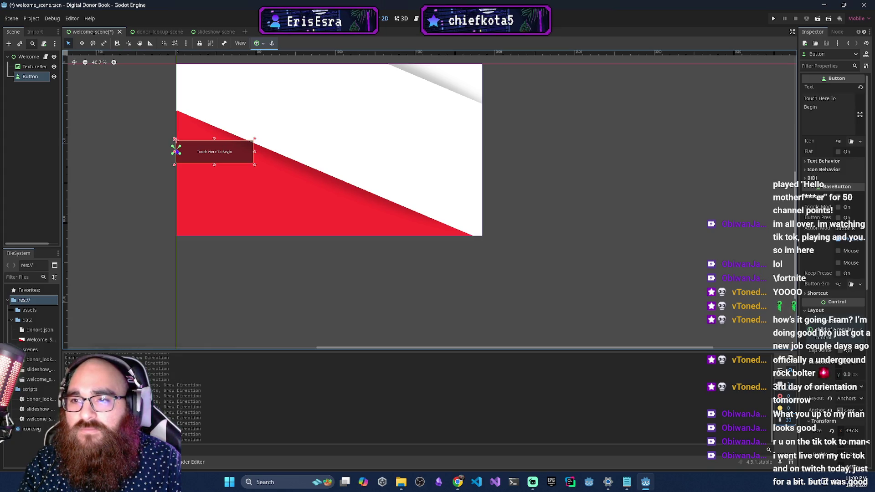
key(ctrl+z)
key(ctrl+z)
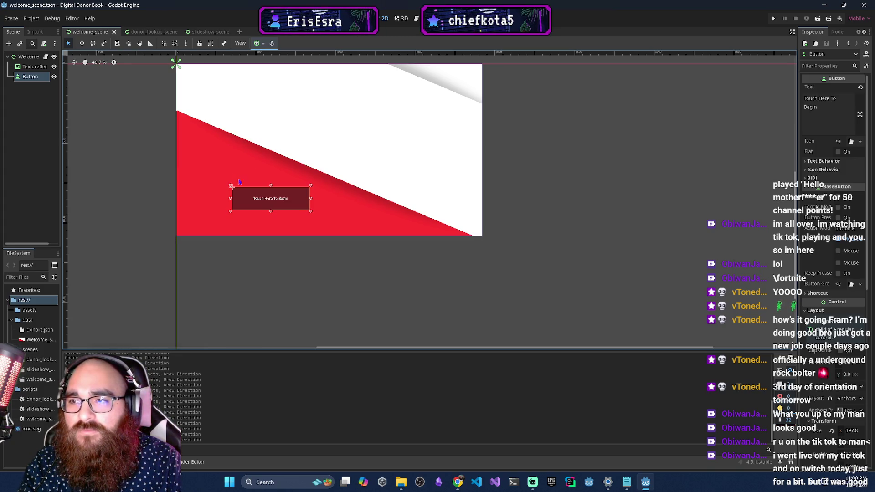
mouse_move(269, 200)
mouse_down()
mouse_move(247, 149)
mouse_move(320, 195)
mouse_up()
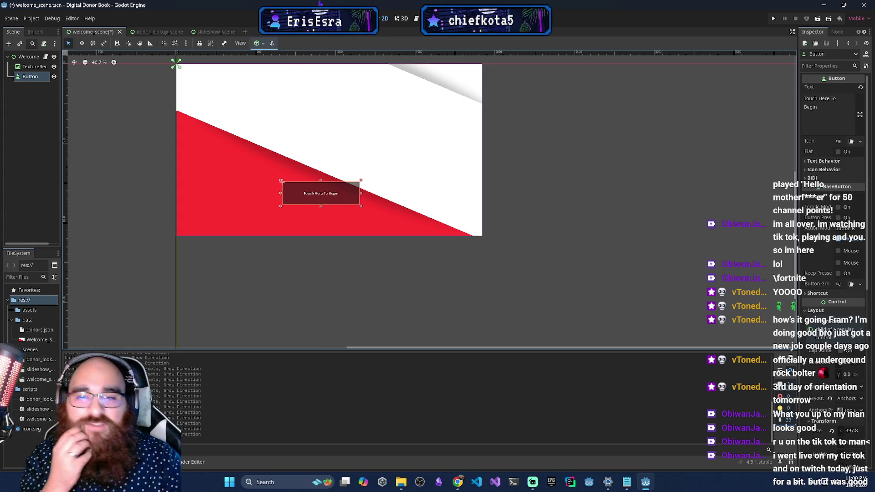
click(34, 67)
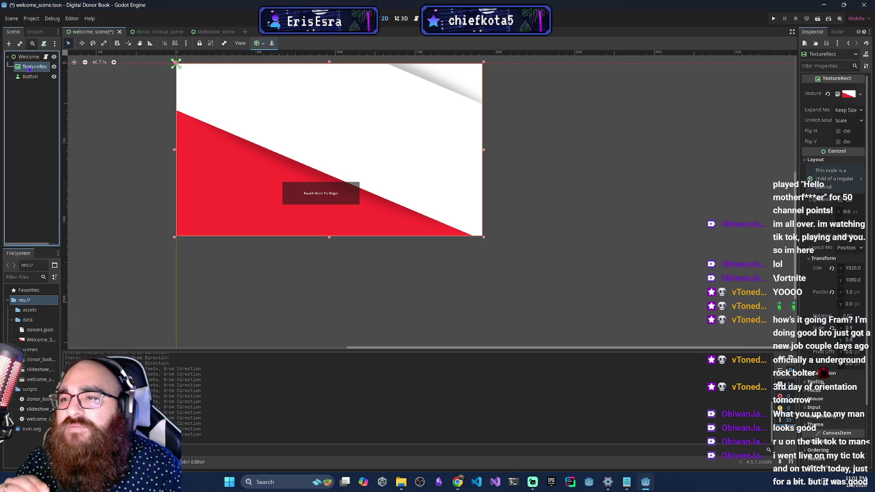
Review the welcome nodes and snapping options, save welcome_scene, and open donor_lookup_scene.
click(29, 77)
click(34, 67)
click(28, 57)
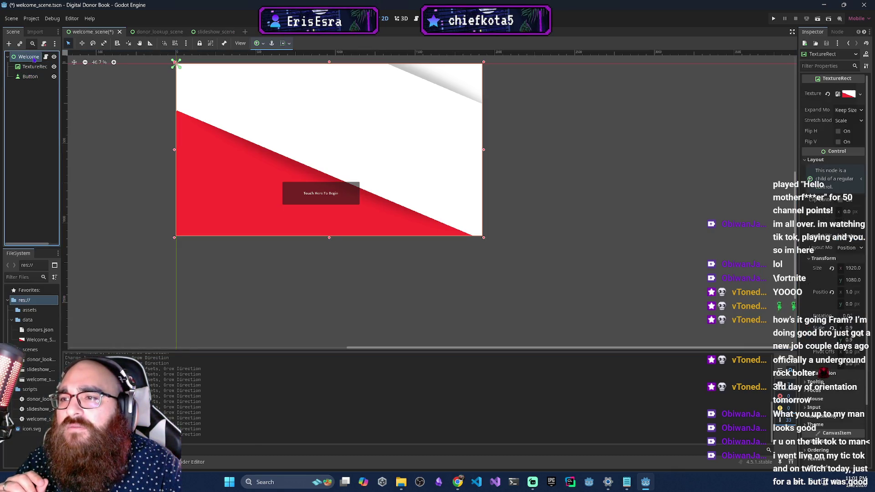
click(289, 44)
click(165, 69)
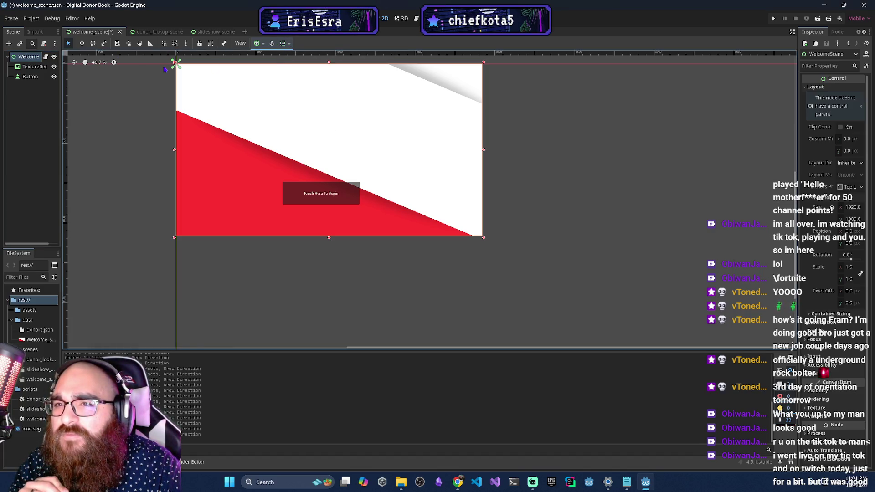
click(622, 168)
key(ctrl+s)
click(148, 31)
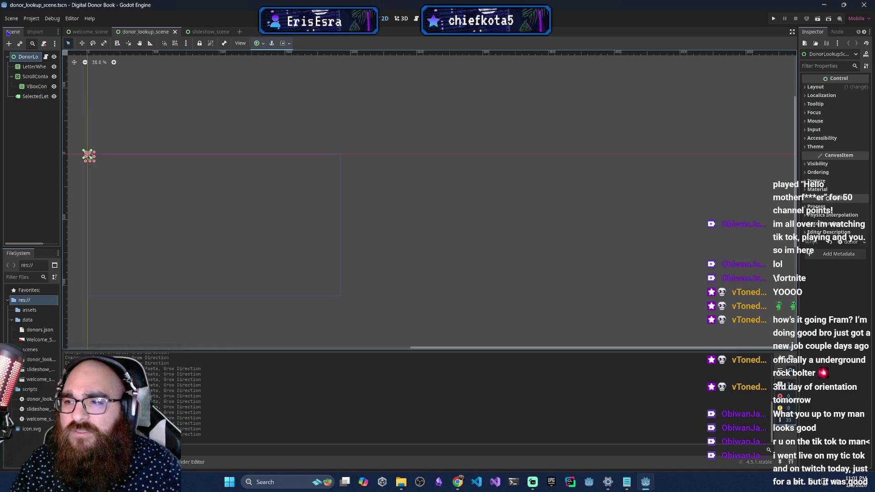
Inspect the DonorLookup nodes, then resize the Godot window to reveal Claude's guide in Chrome.
click(27, 60)
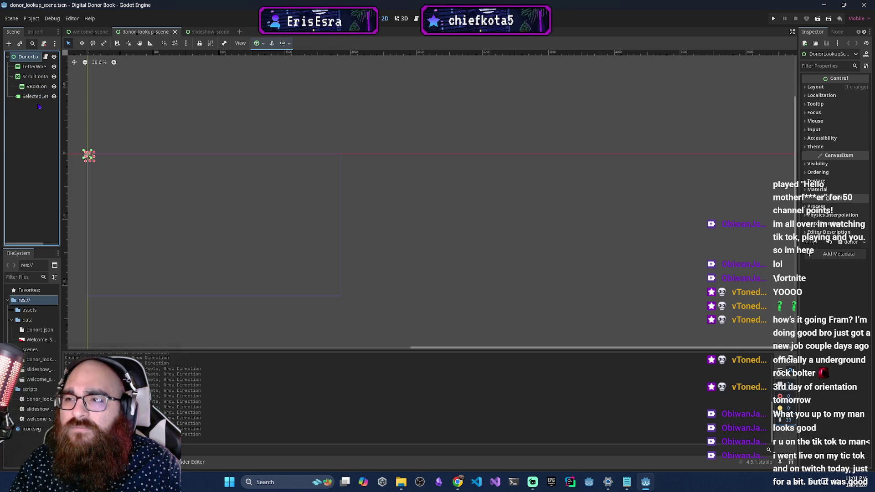
right_click(38, 67)
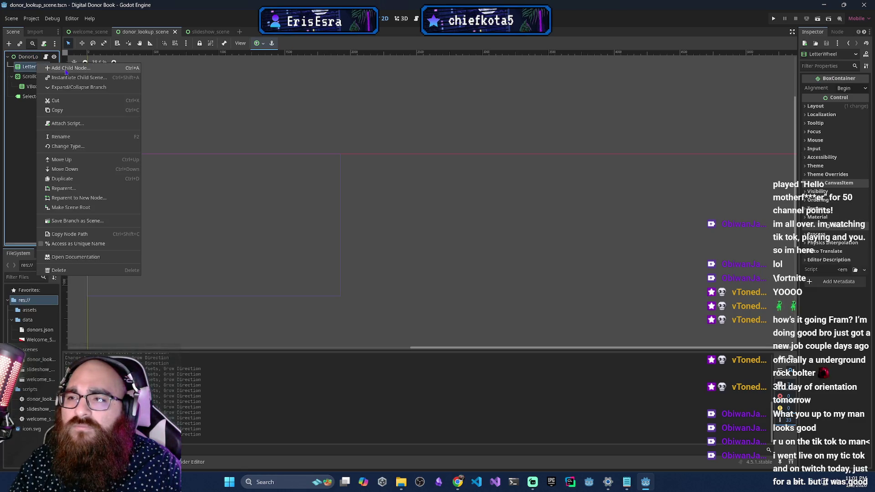
key(Escape)
click(27, 56)
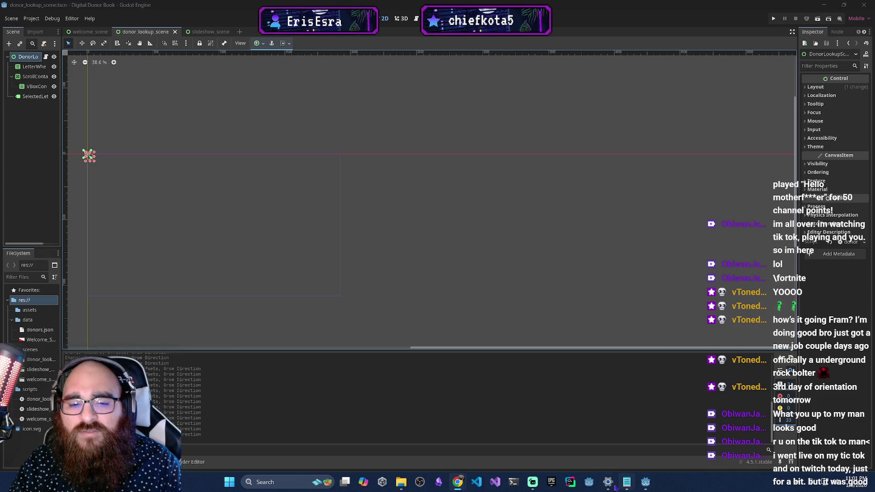
mouse_move(620, 4)
mouse_down()
mouse_move(9, 137)
mouse_move(11, 168)
mouse_up()
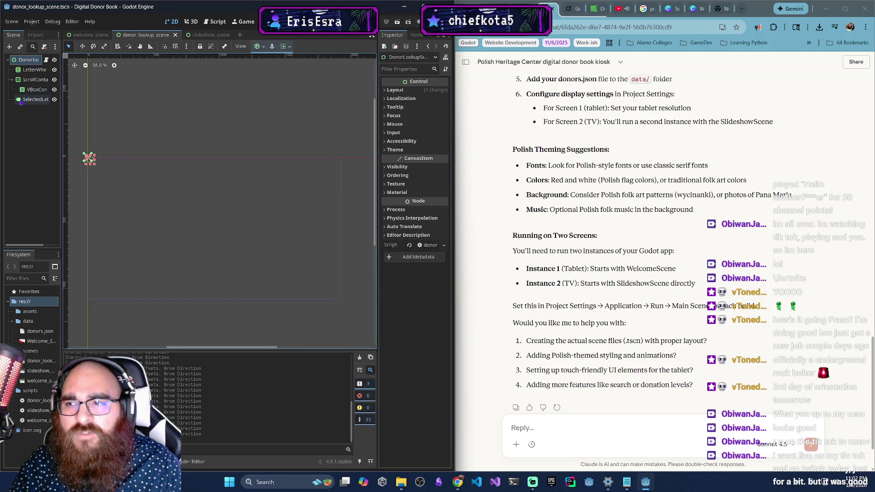
Switch to the welcome scene and test-run it, closing the fullscreen game.
click(36, 89)
click(80, 35)
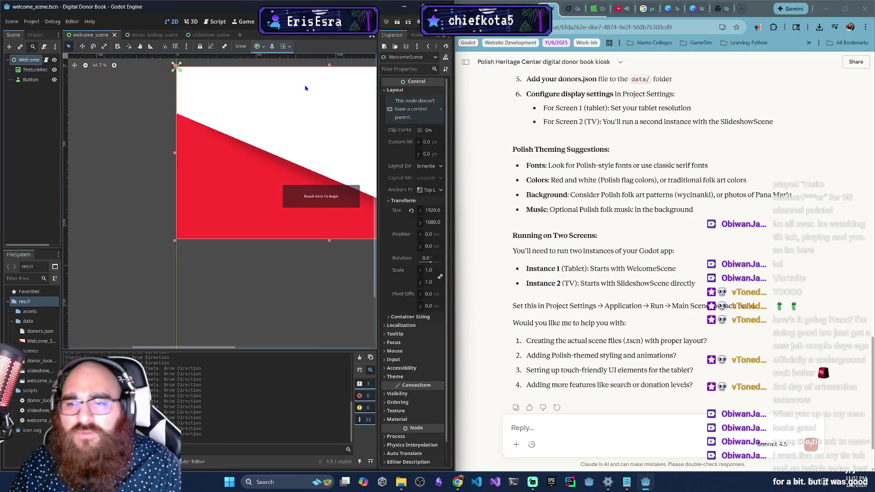
drag(312, 281, 196, 308)
click(400, 23)
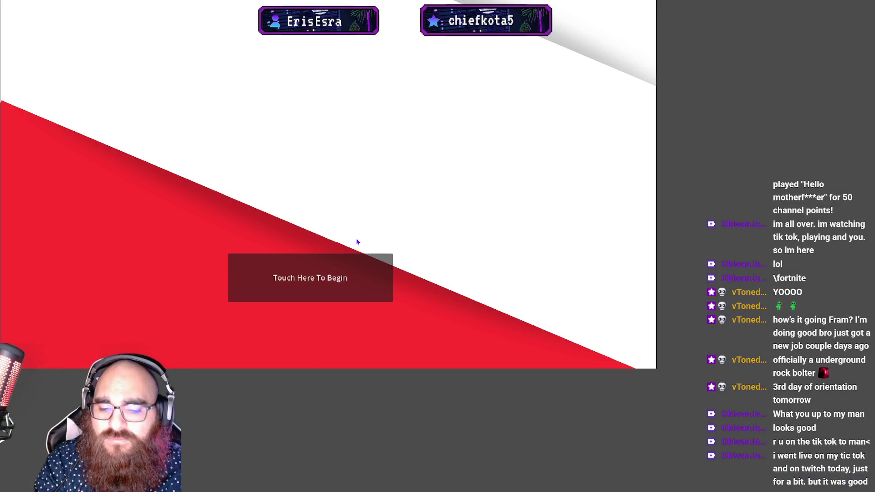
key(alt+F4)
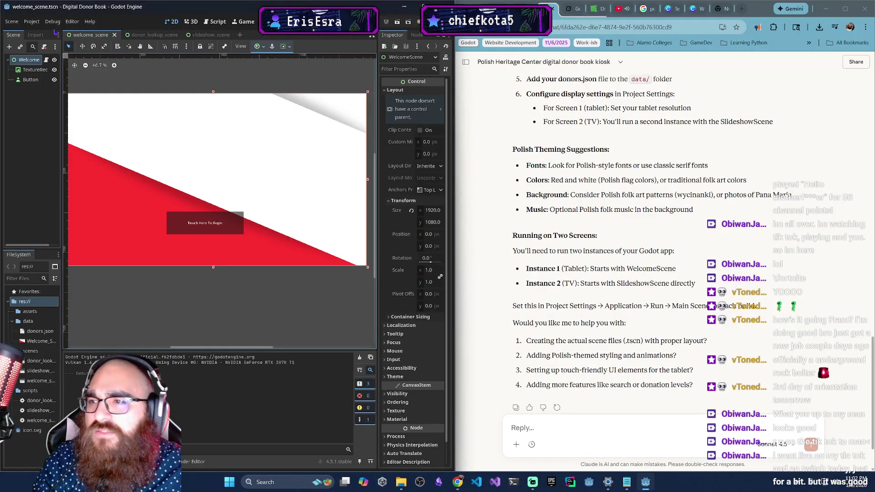
Set the window Mode to Windowed in Project Settings and rerun the game to confirm.
click(32, 22)
click(45, 33)
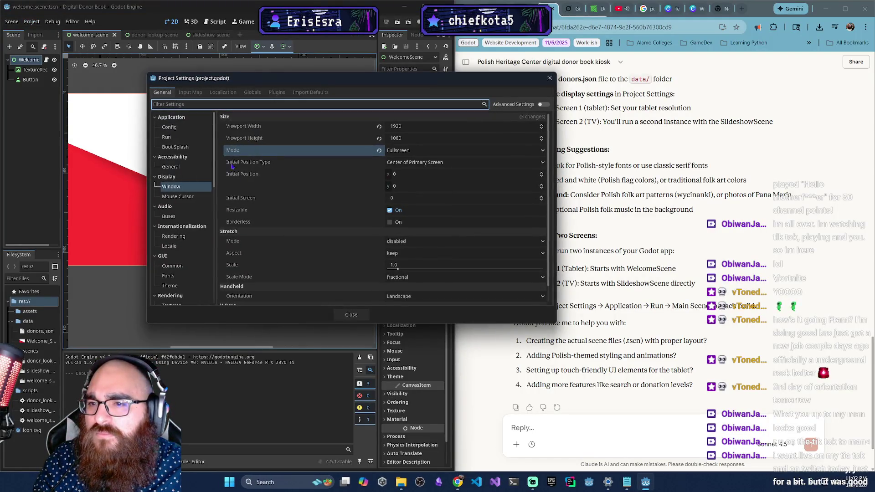
click(419, 150)
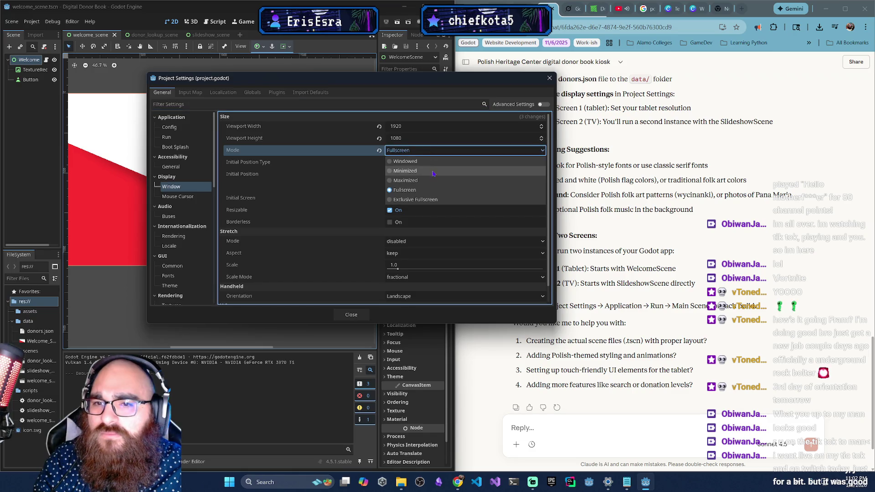
click(421, 163)
click(351, 314)
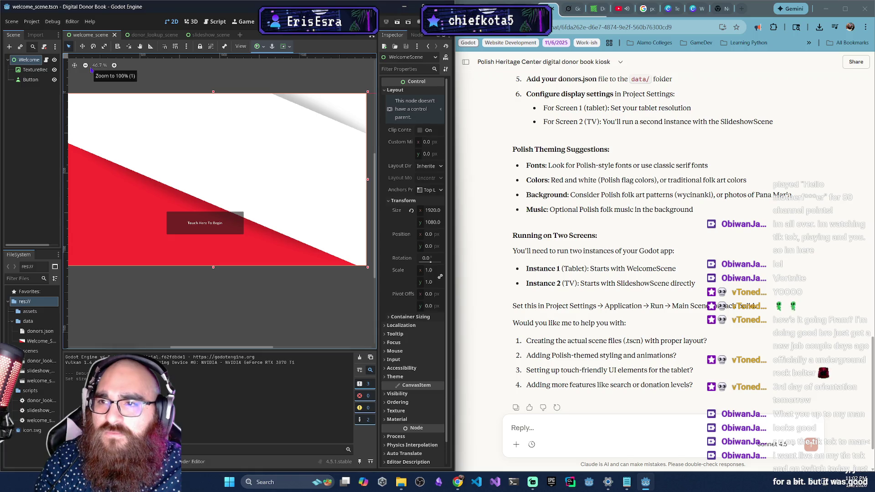
click(397, 22)
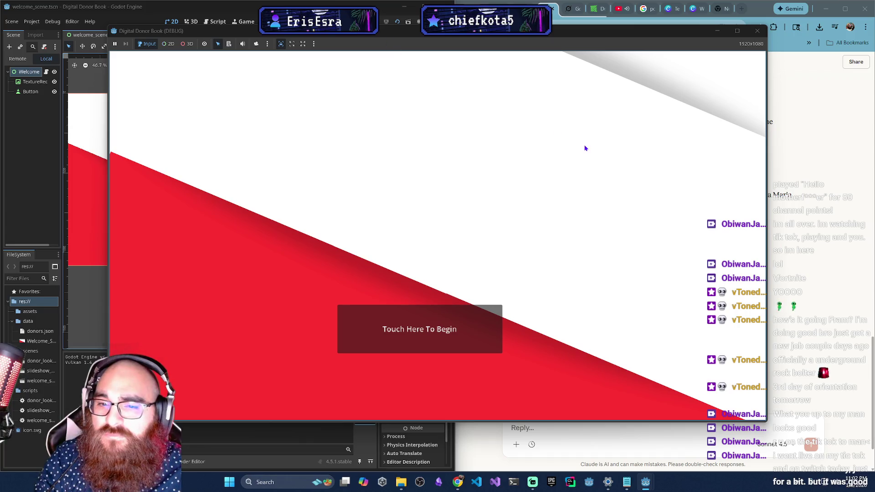
click(759, 31)
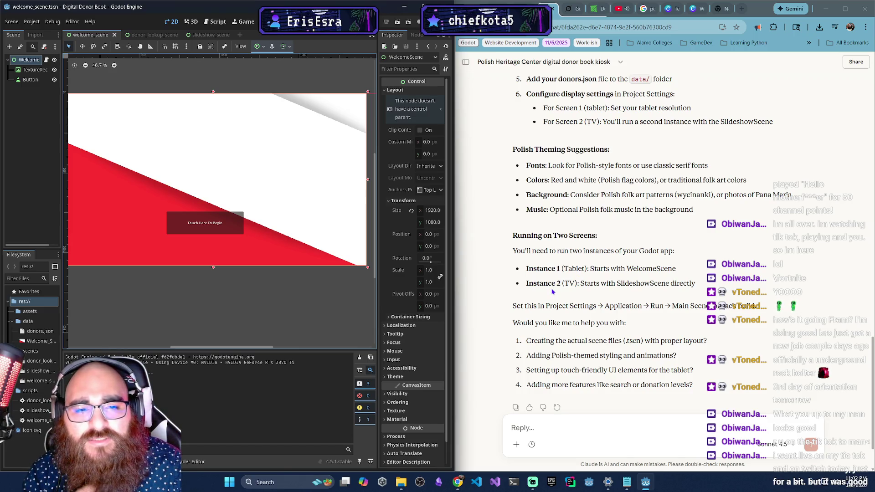
Open Claude's 'PHC Donor Kiosk - Main Structure' code and the welcome scene's script in Godot.
scroll(552, 292, down, 2)
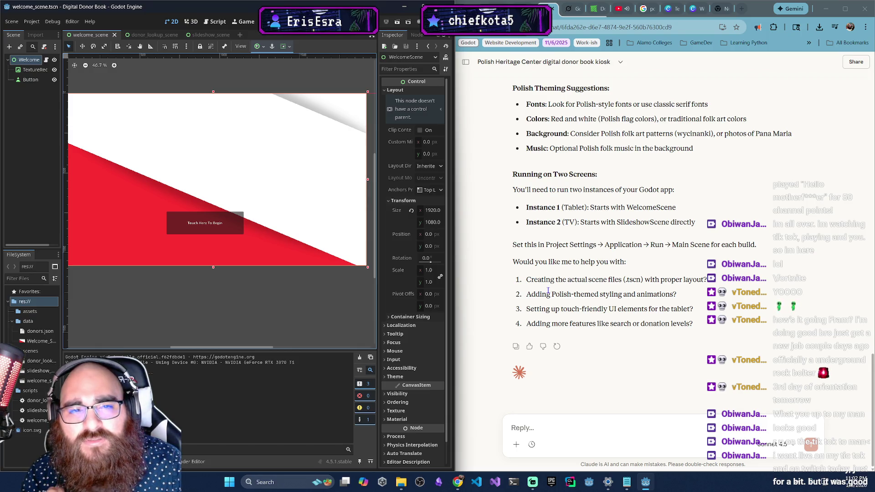
scroll(548, 290, up, 3)
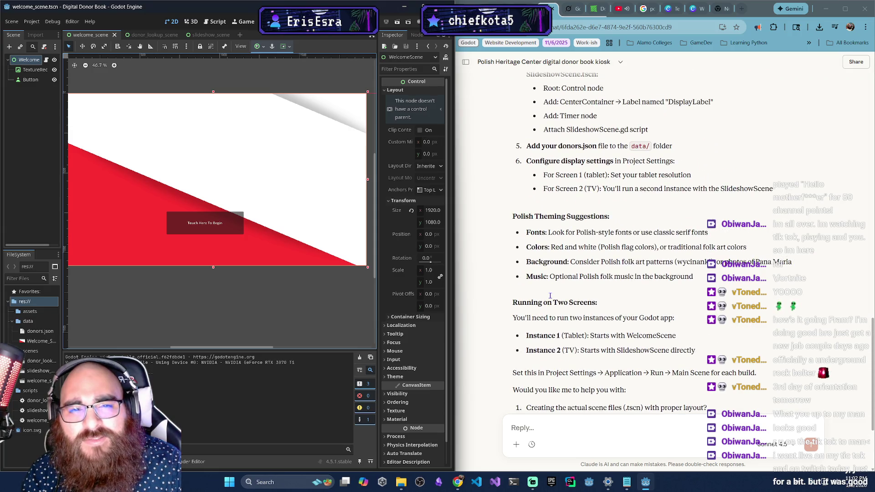
scroll(550, 295, up, 3)
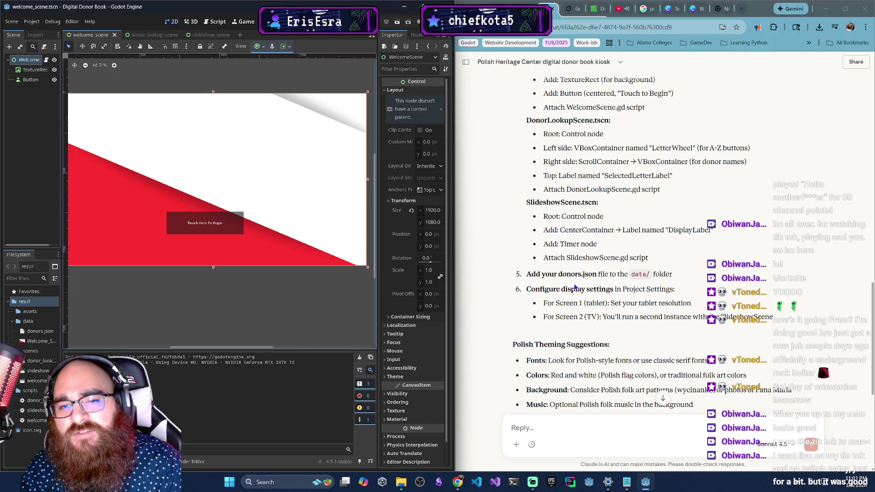
scroll(651, 215, up, 3)
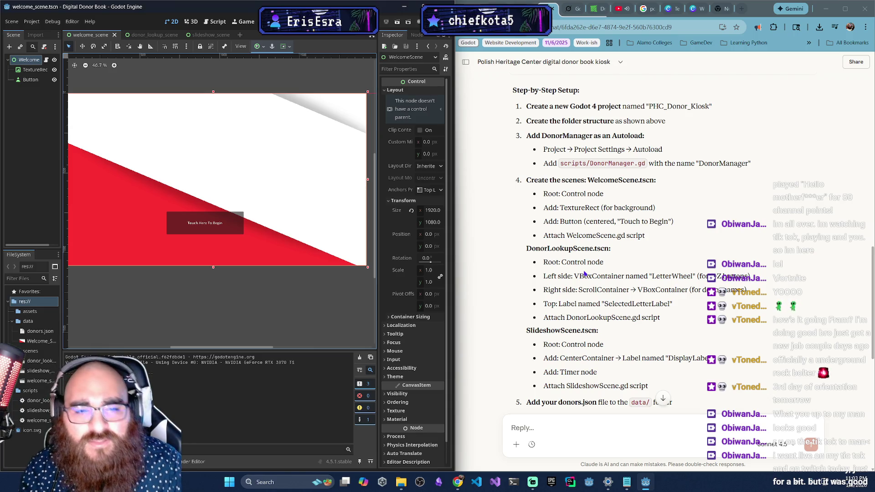
scroll(579, 269, up, 8)
scroll(579, 262, up, 3)
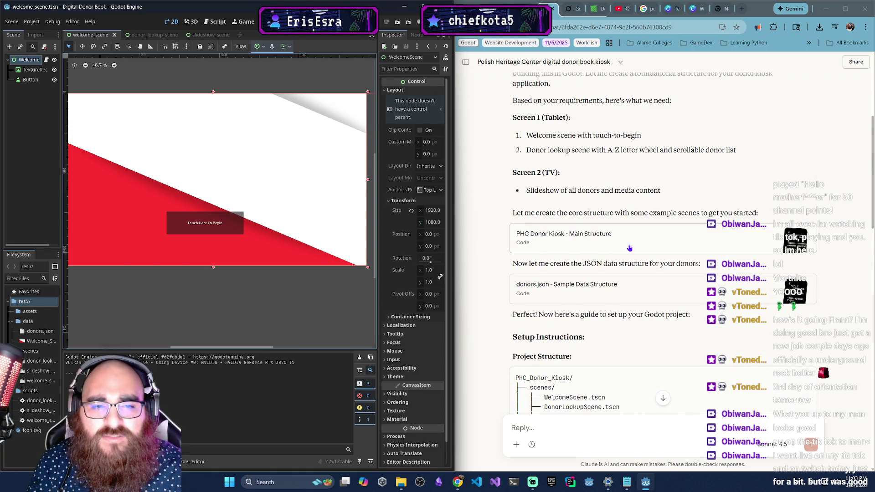
click(630, 250)
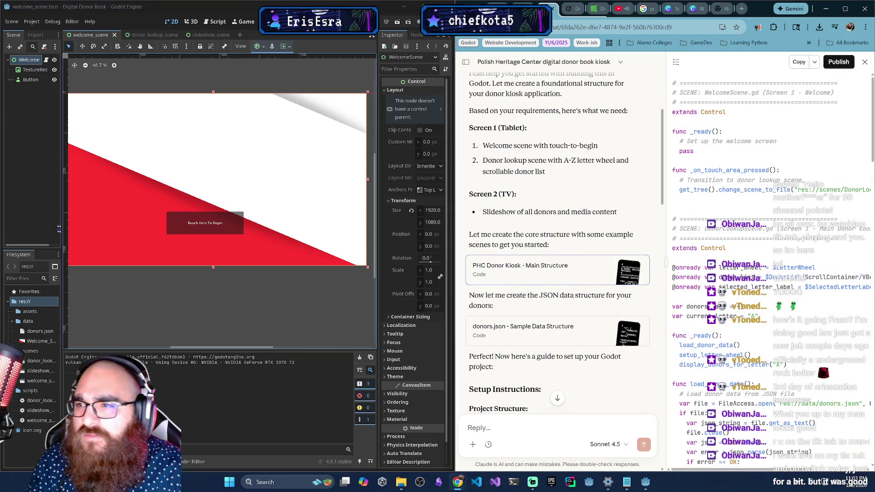
click(223, 25)
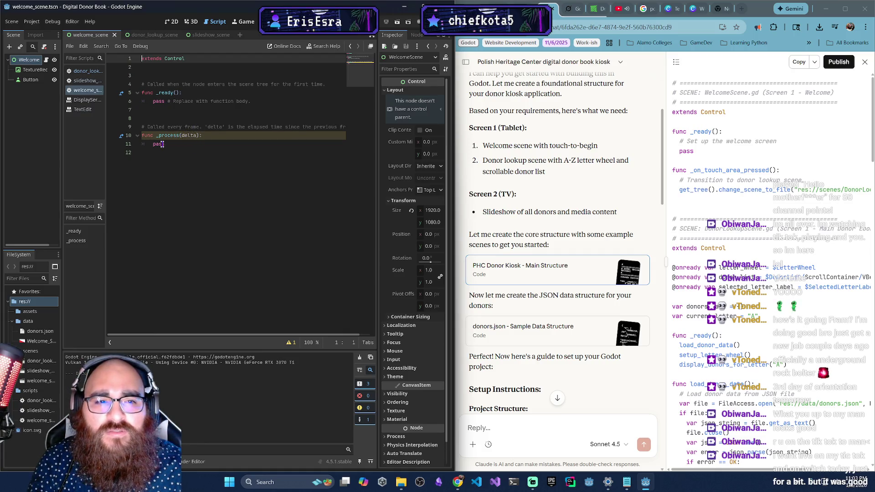
click(185, 145)
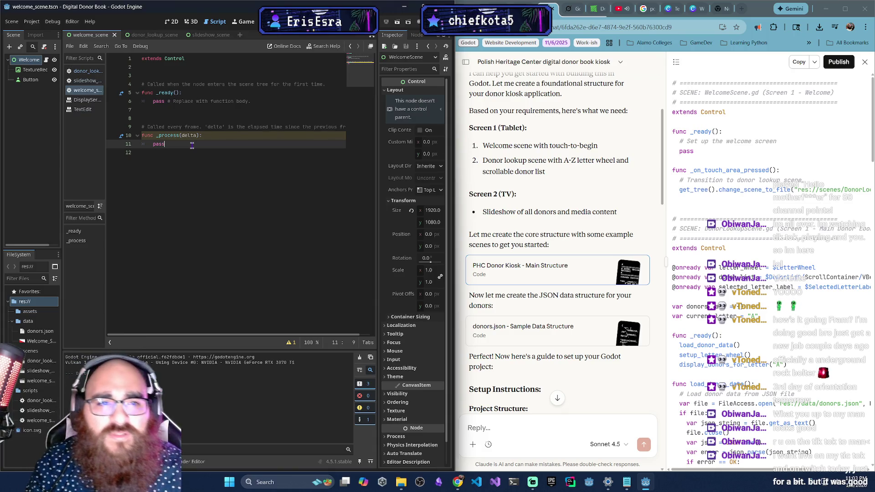
Delete the _process function and the placeholder comment from welcome_scene.gd.
key(shift+Home)
key(shift+Up)
key(shift+Up)
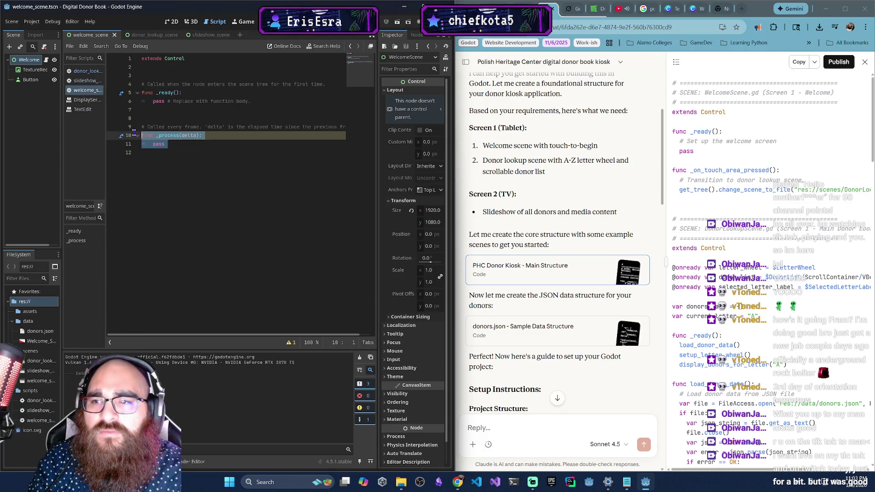
key(BackSpace)
key(BackSpace)
key(BackSpace)
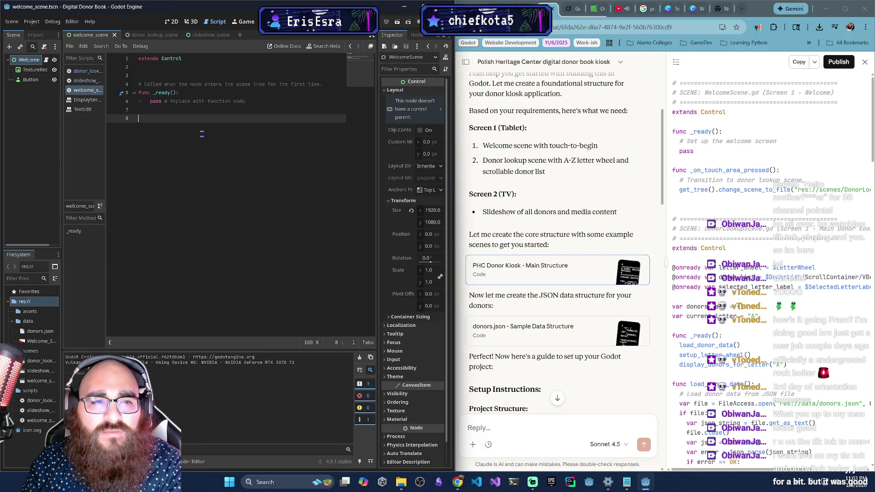
key(Up)
key(Up)
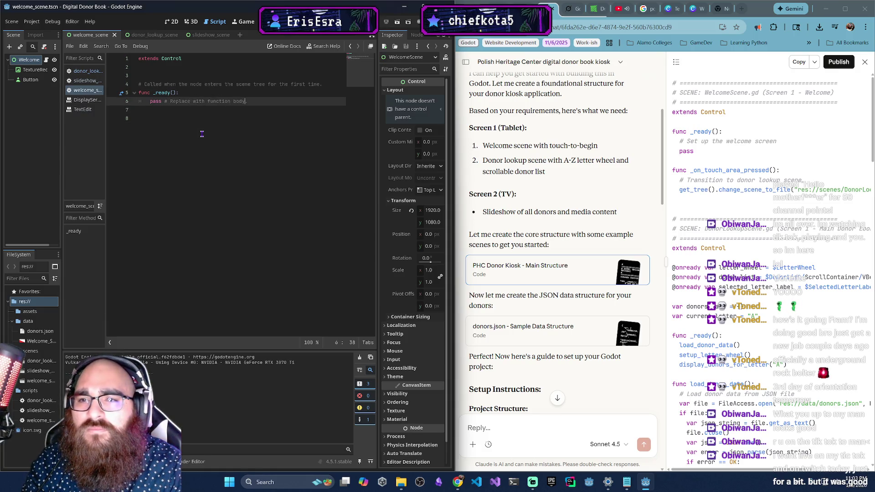
key(ctrl+shift+Left)
key(ctrl+shift+Left)
key(ctrl+shift+Left)
key(ctrl+shift+Right)
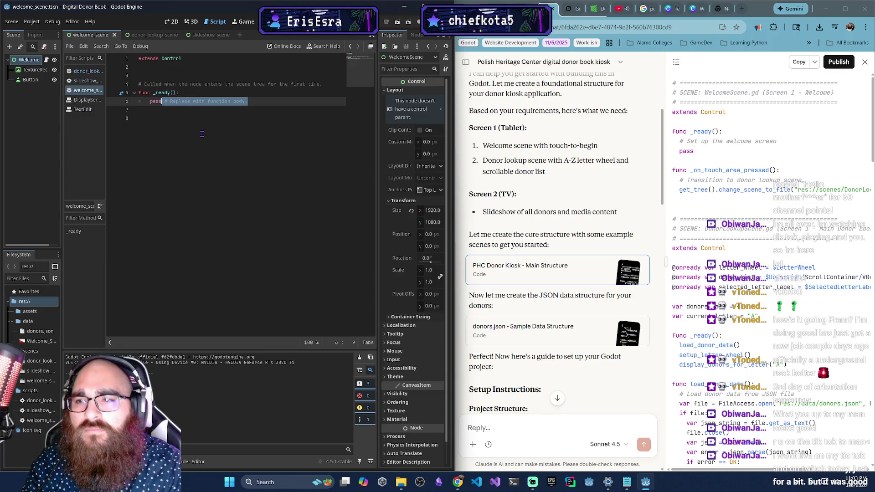
key(Delete)
Add the comment '# Set up the welcome screen' above pass inside _ready.
key(Up)
key(End)
key(Return)
text(# )
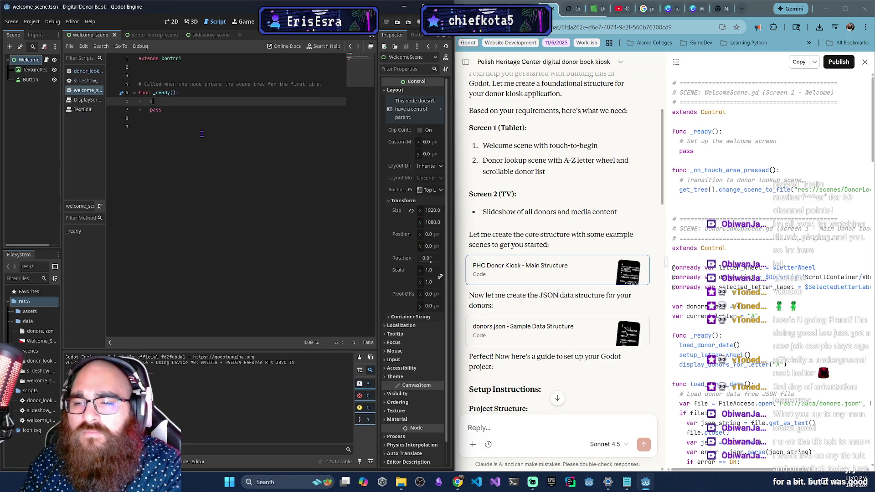
text(Set up )
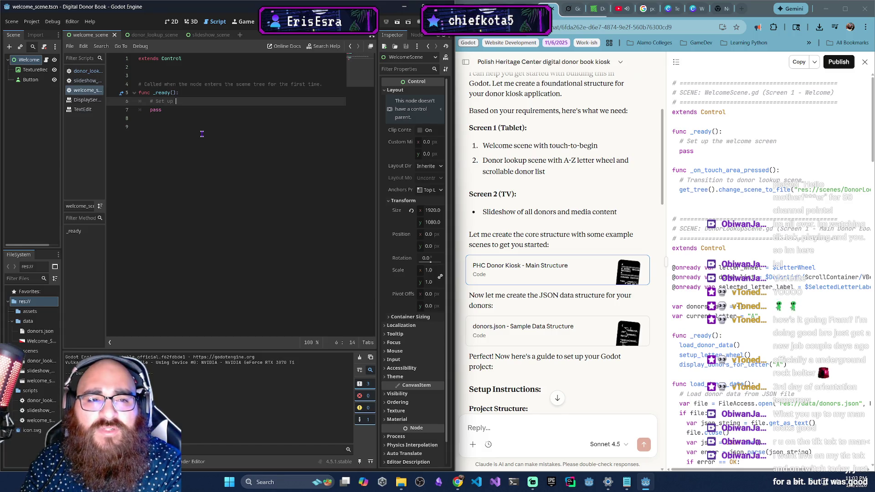
text(the welcome screen)
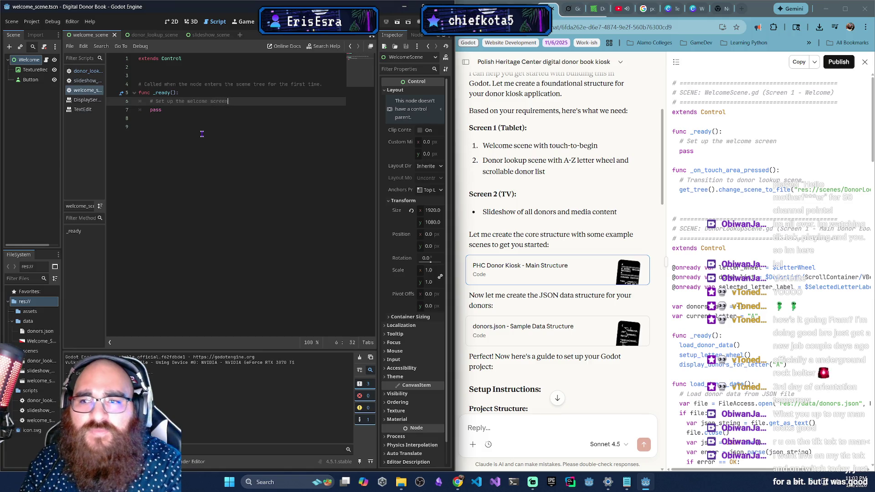
key(Down)
key(Down)
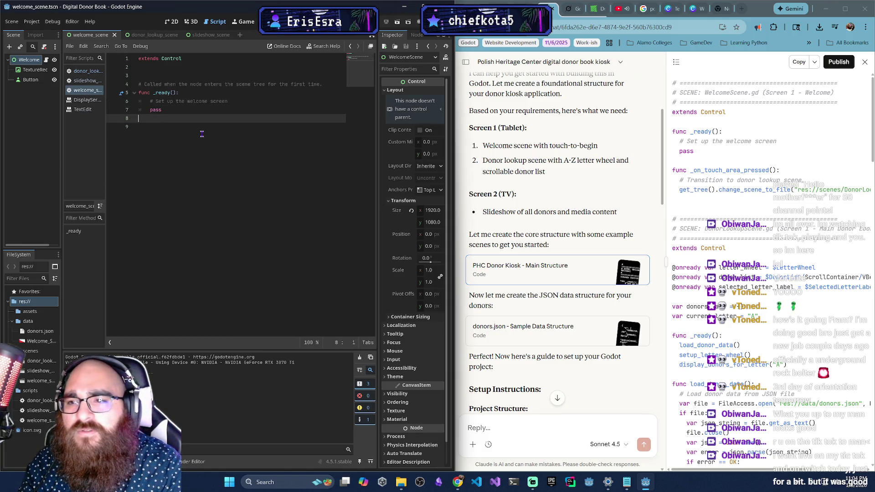
key(Return)
text(func)
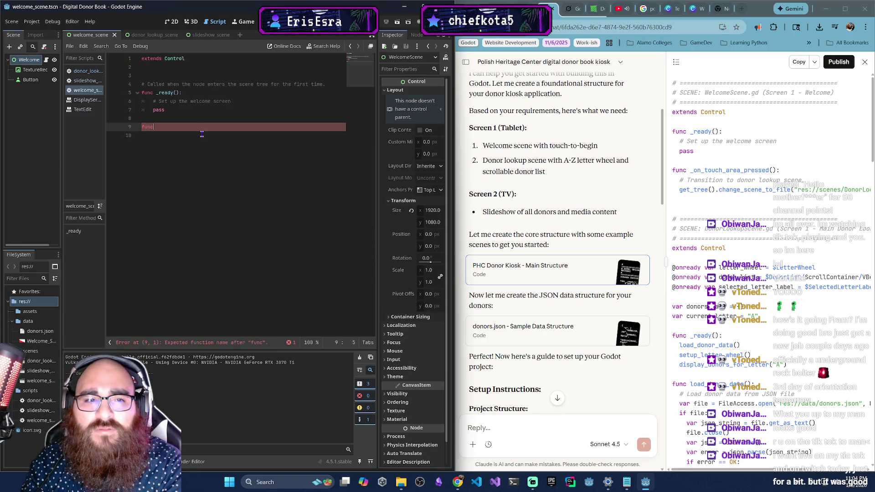
key(BackSpace)
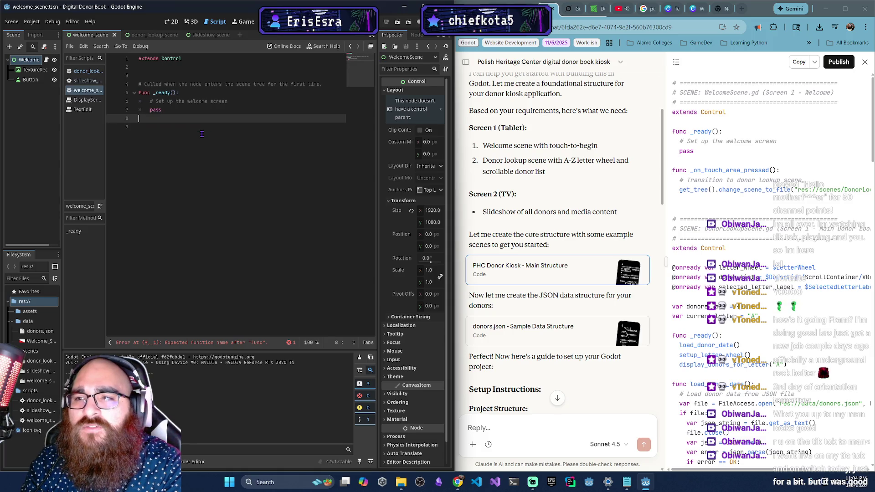
click(30, 80)
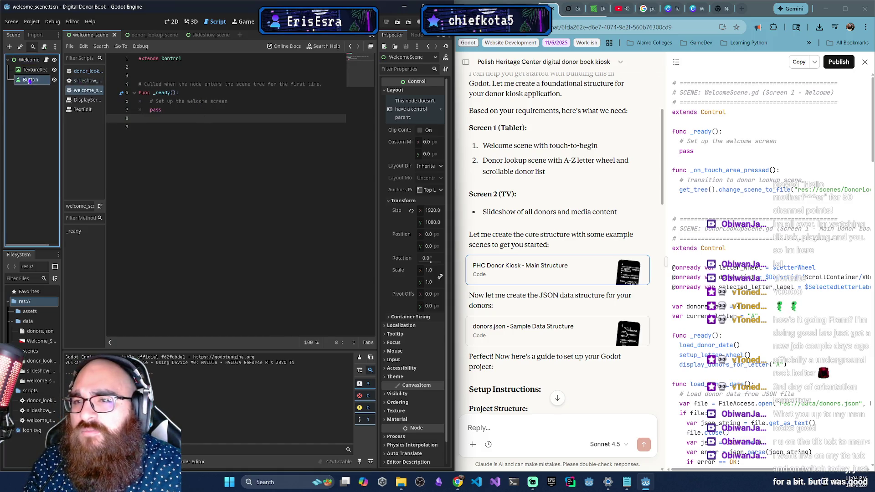
Connect the Button's pressed() signal from the Node tab, generating _on_button_pressed() with a placeholder pass.
click(415, 36)
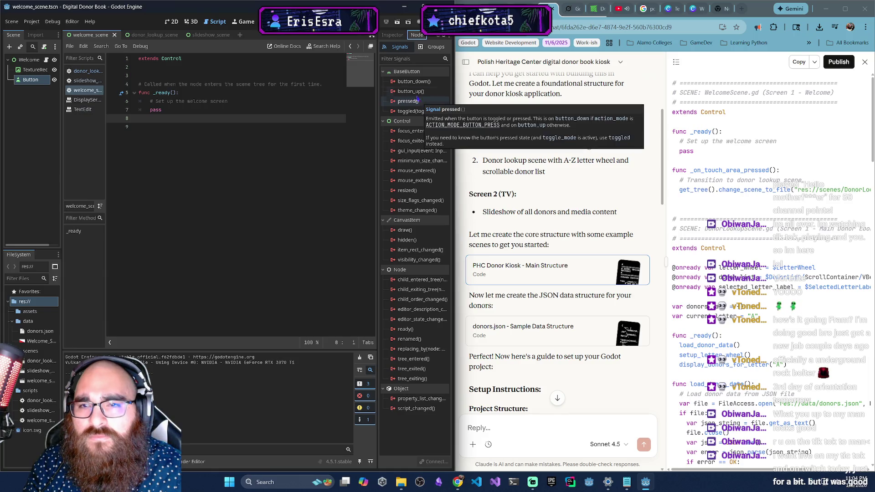
click(414, 59)
text(t)
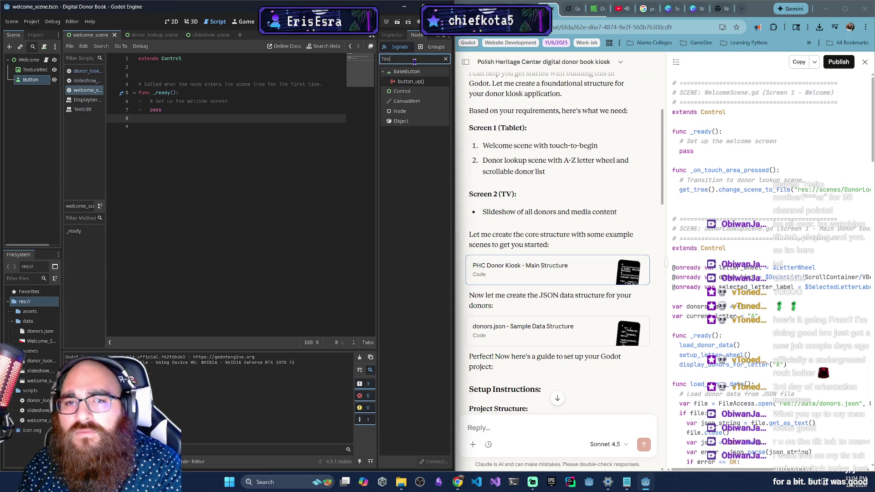
key(BackSpace)
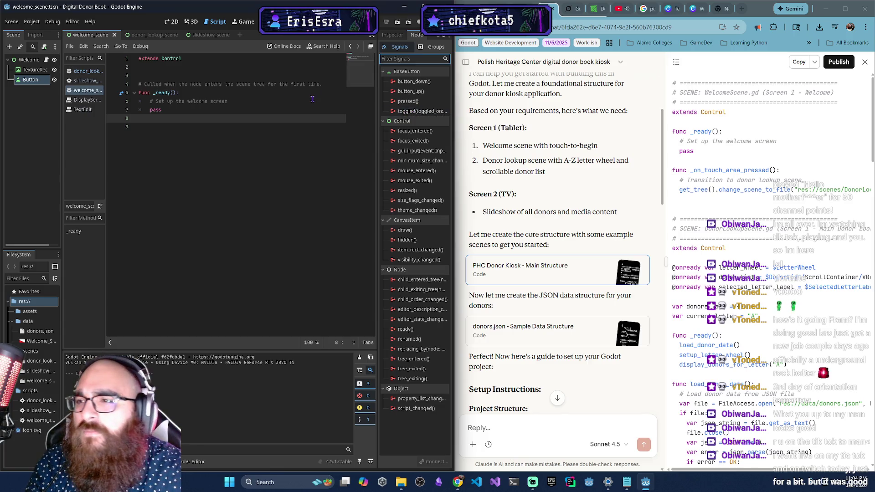
right_click(31, 81)
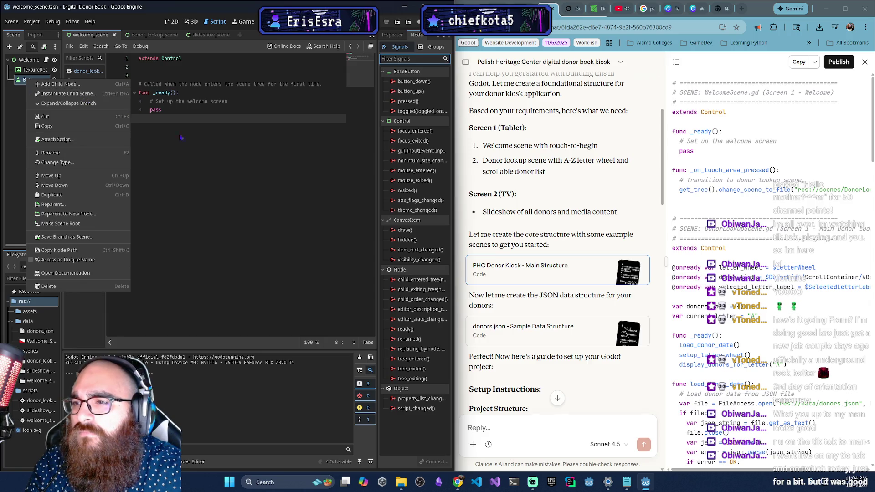
key(Escape)
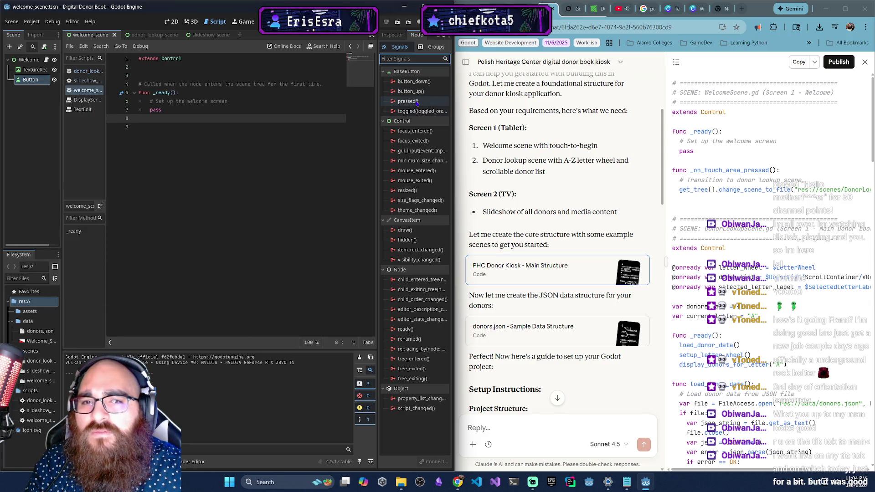
mouse_move(416, 103)
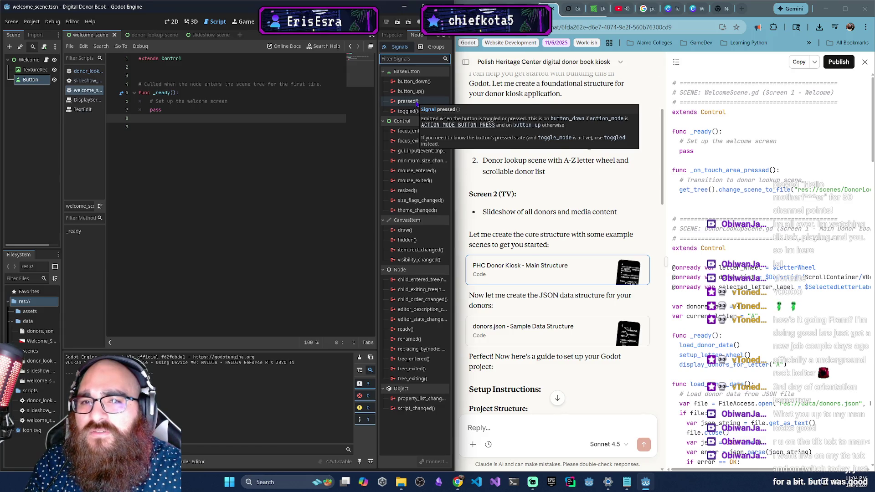
double_click(416, 102)
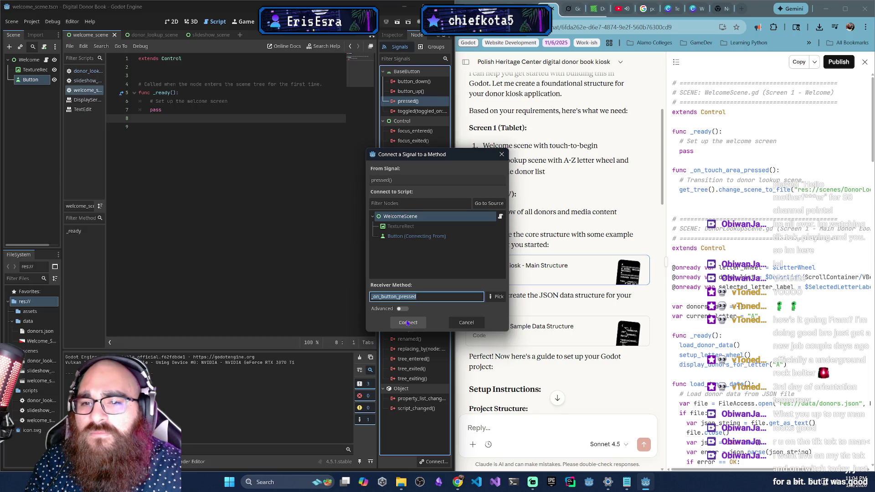
click(407, 323)
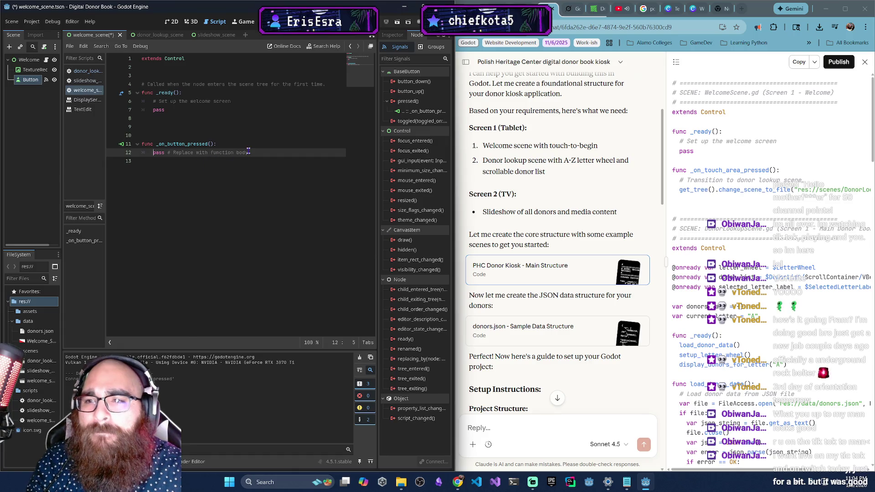
drag(249, 152, 154, 153)
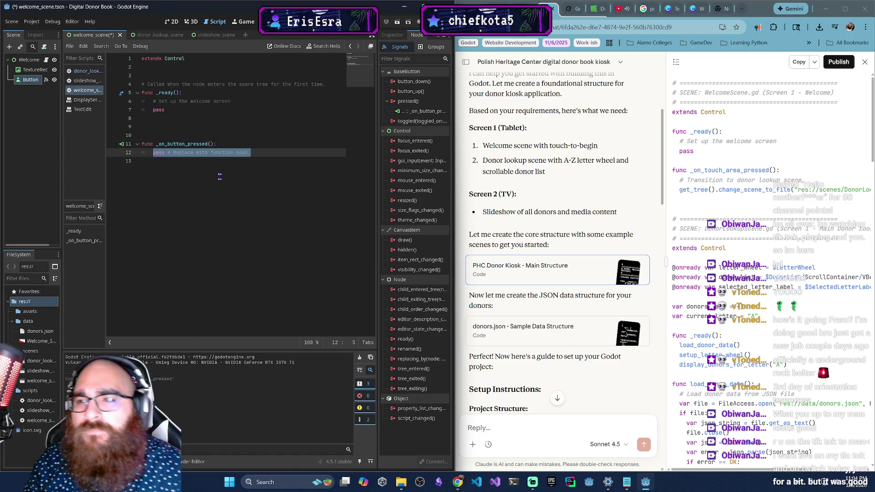
Add a transition comment and get_tree().change_scene_to_file("res://scenes/donor_lookup_scene.tscn") to the handler.
text(#)
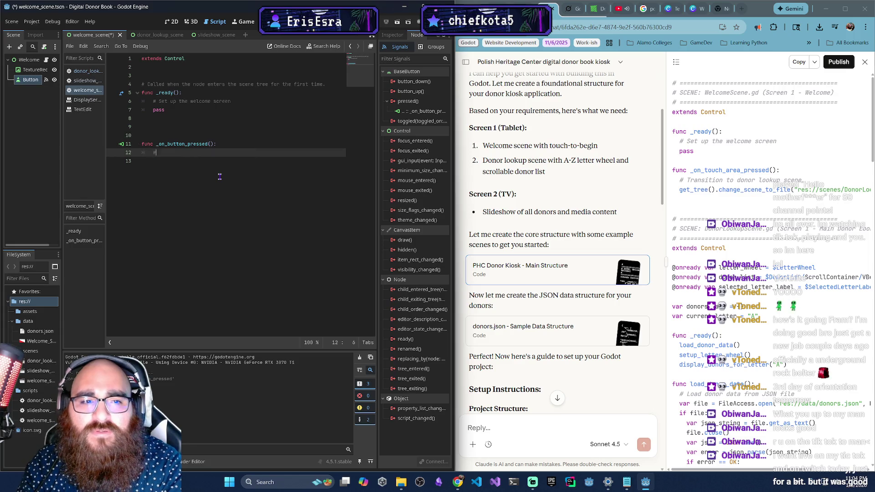
text( Transi)
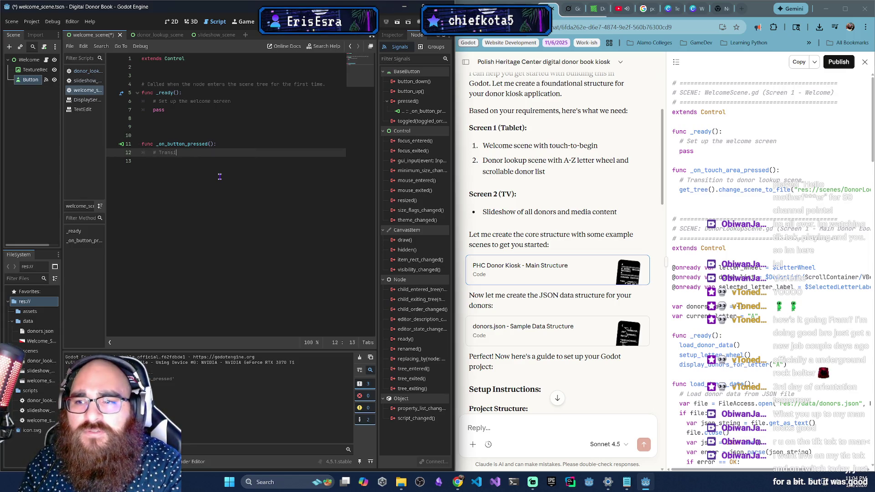
text(tion to thdonors)
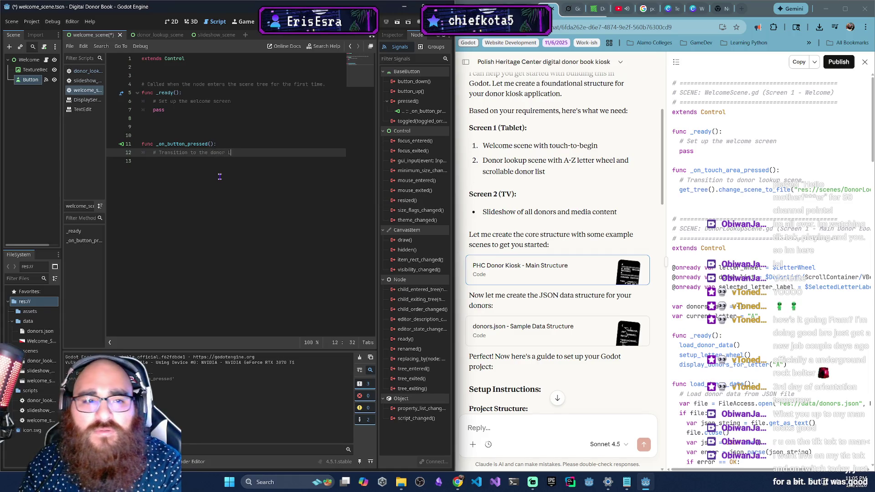
text(lookup s)
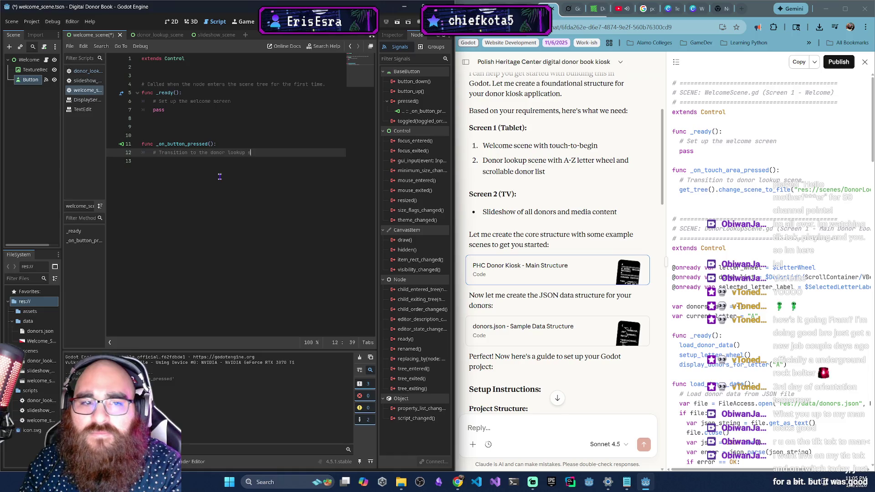
text(cene)
key(Return)
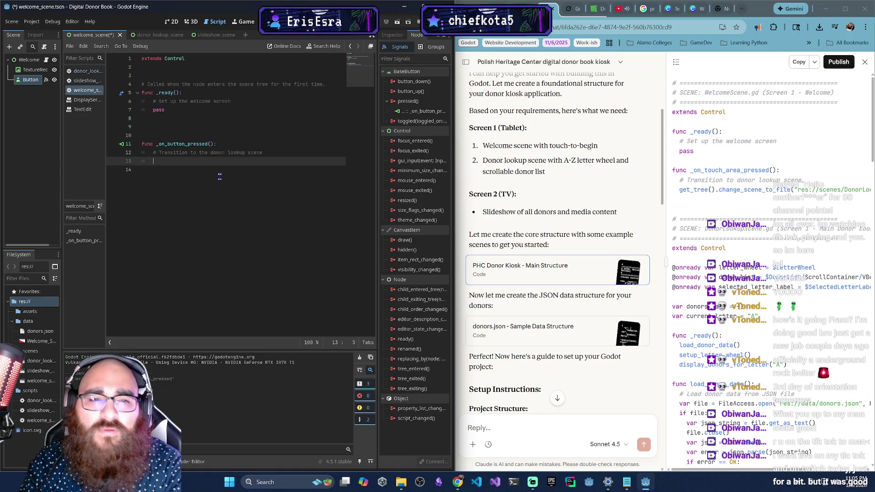
text(get_tree)
key(Return)
text(.c)
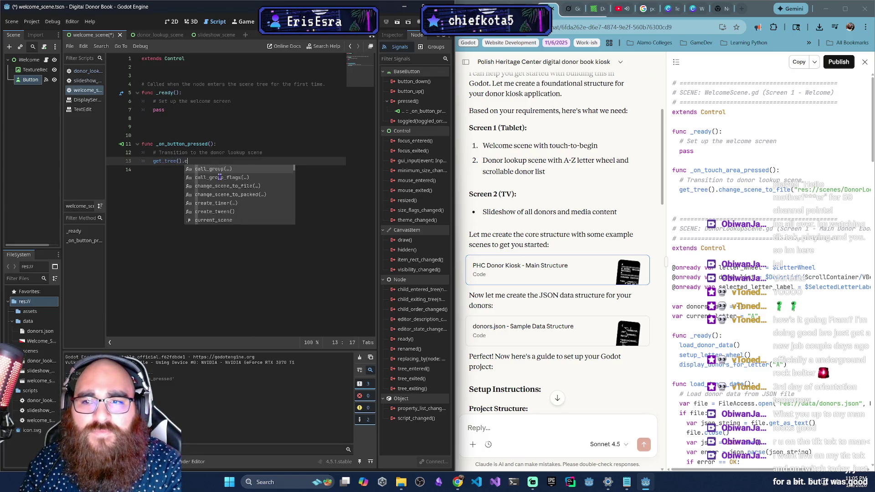
text(hange_scene)
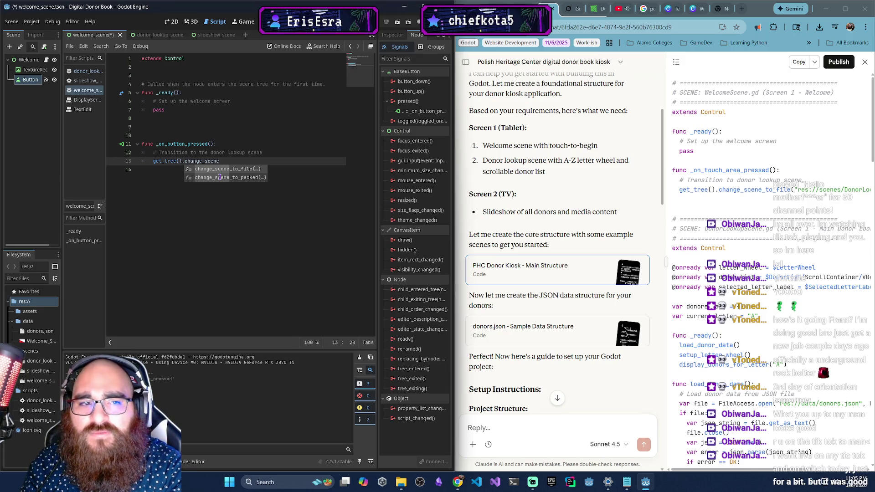
key(Return)
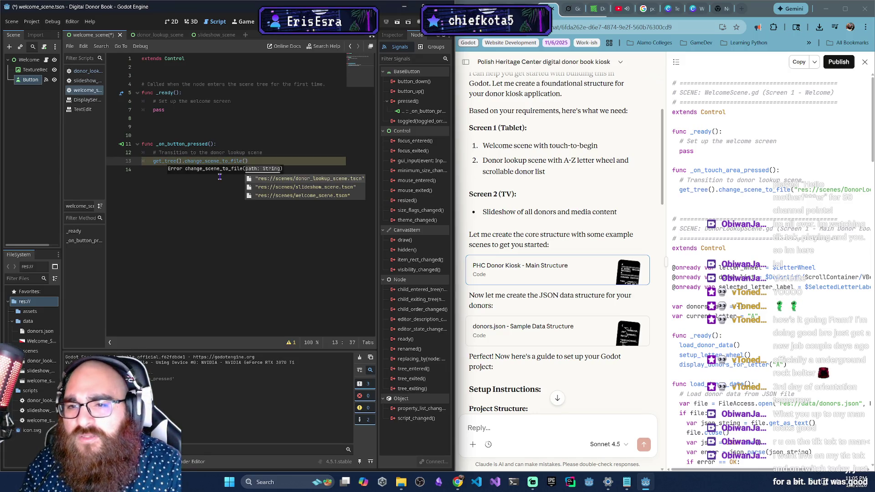
key(Return)
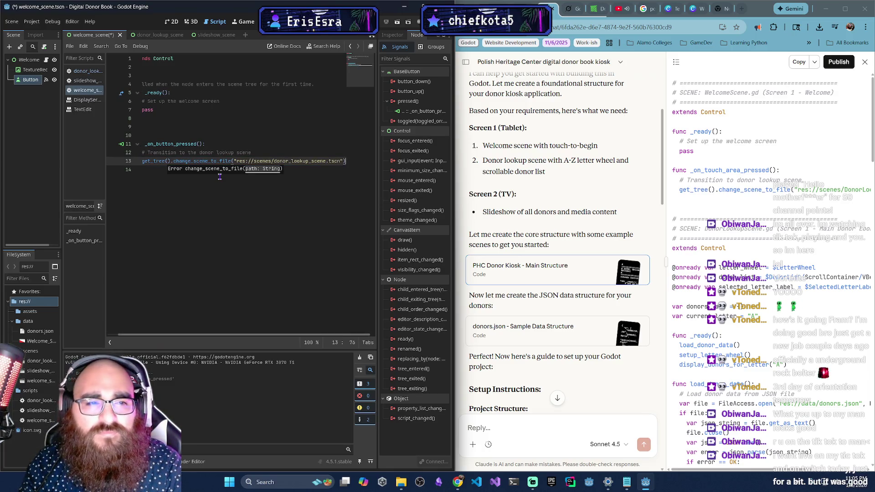
click(225, 192)
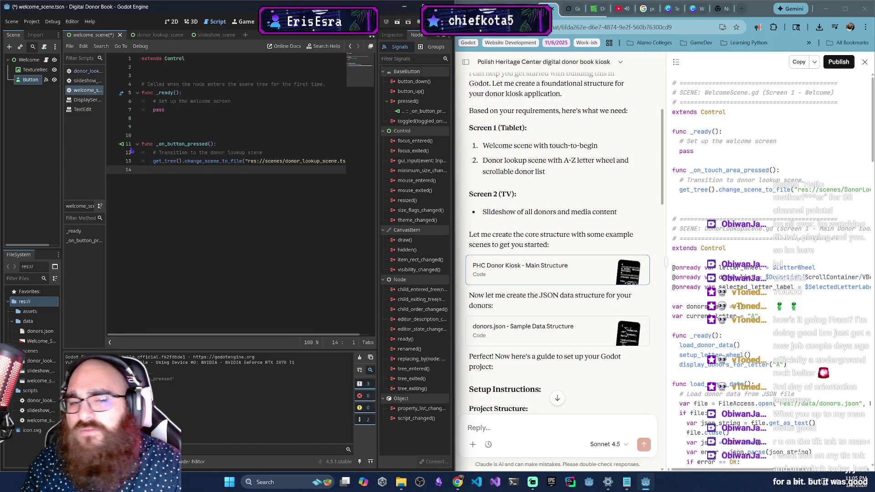
scroll(649, 173, up, 5)
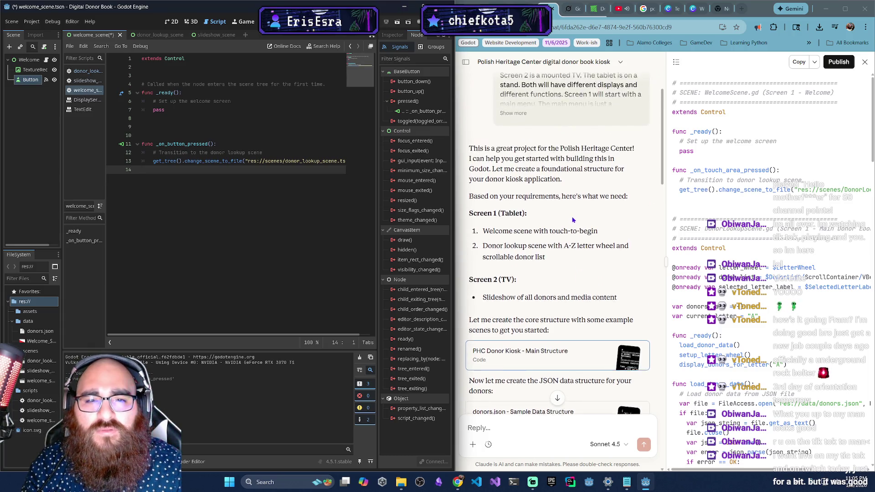
Run the game, press Touch Here To Begin to test the scene switch, then close it.
scroll(570, 219, down, 8)
scroll(570, 218, down, 7)
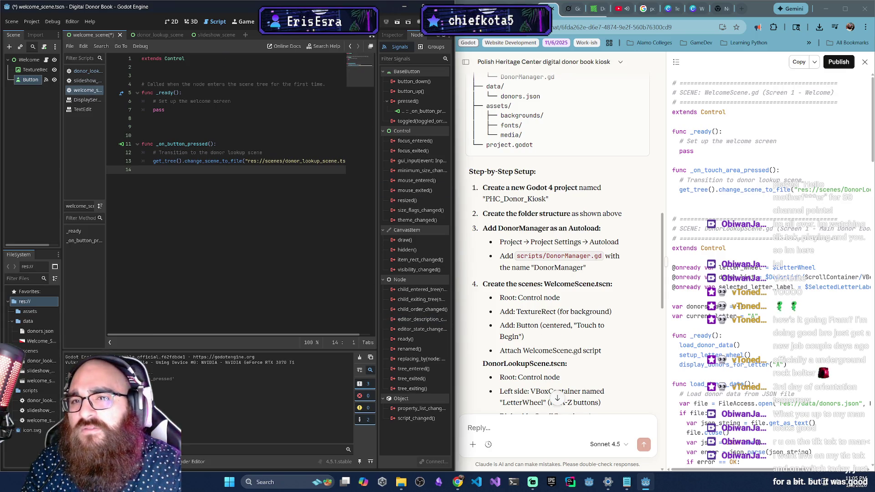
click(397, 25)
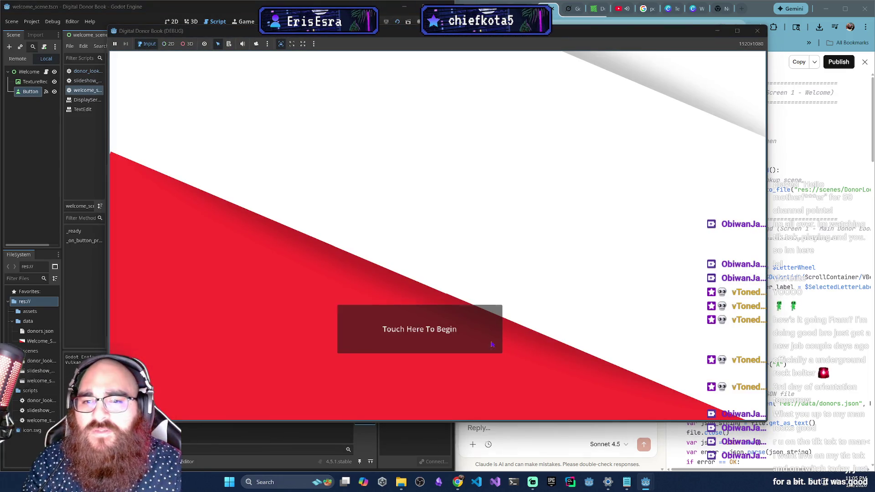
click(449, 336)
click(757, 31)
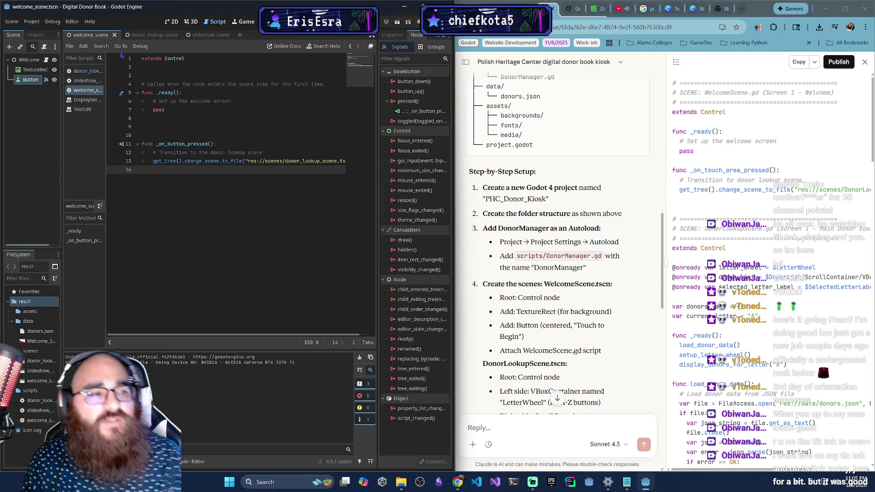
key(alt+Tab)
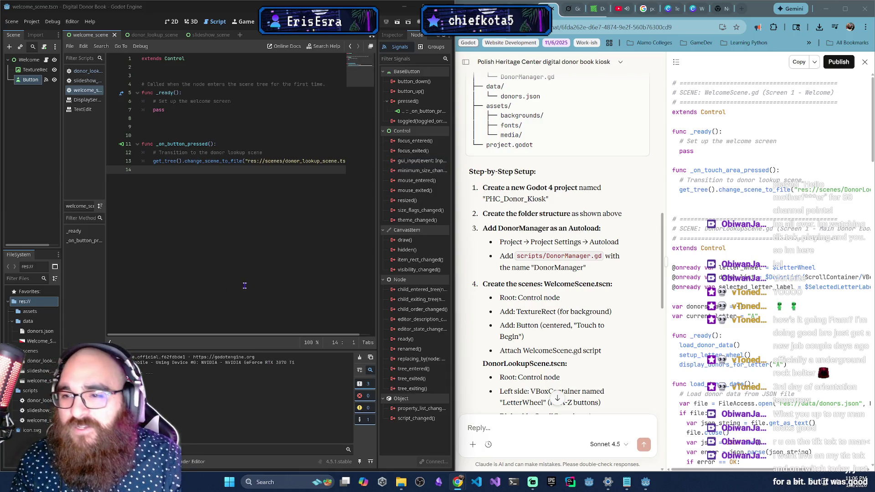
Open the donor lookup scene's script and scroll through Claude's setup guide.
click(146, 35)
scroll(759, 266, down, 2)
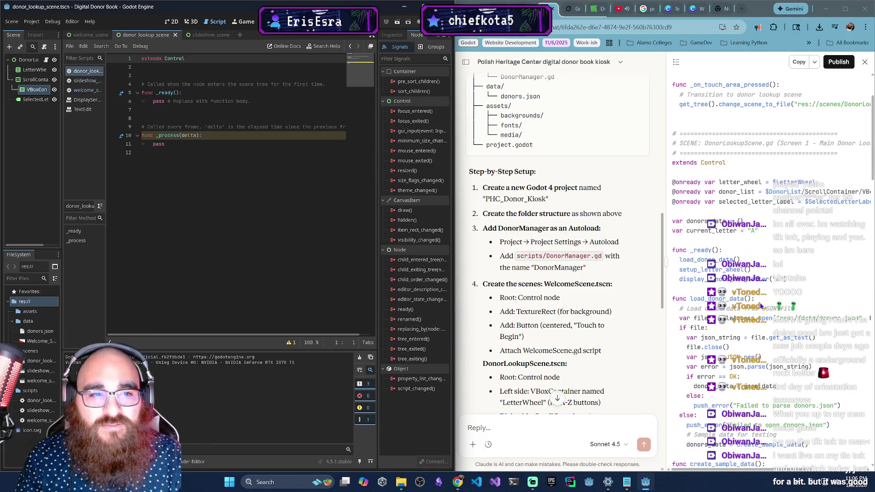
drag(666, 245, 643, 245)
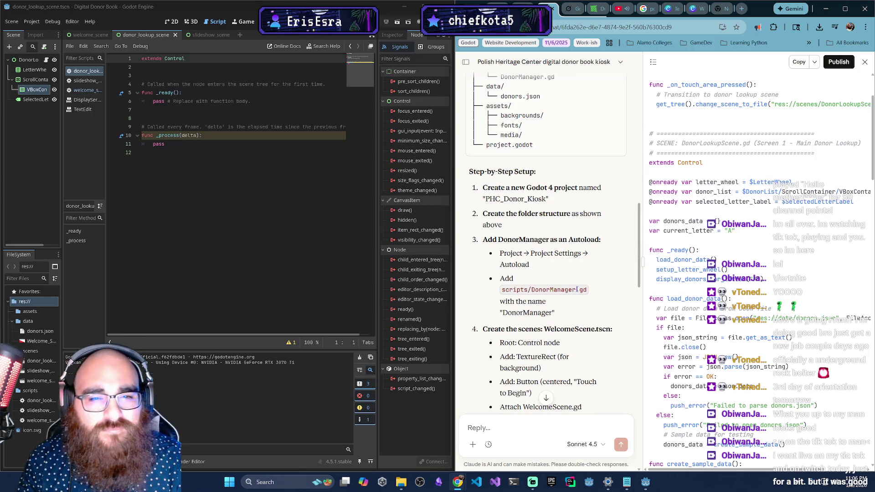
scroll(569, 292, down, 2)
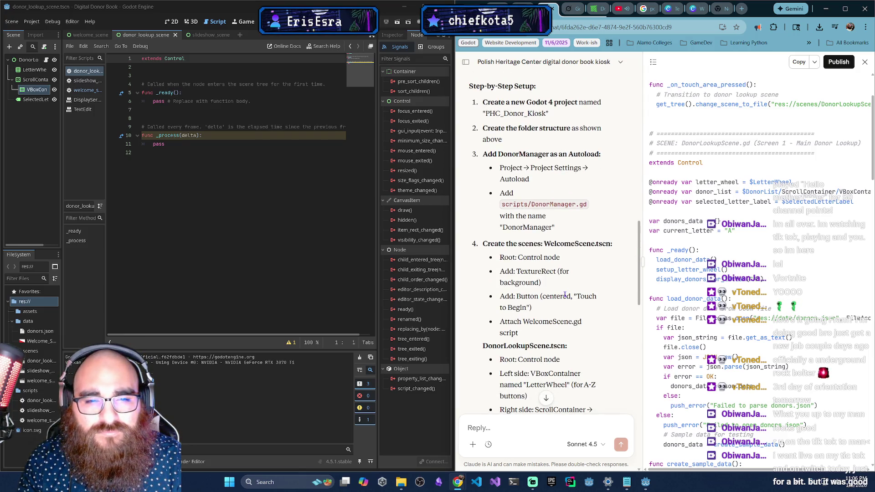
scroll(751, 336, down, 2)
scroll(751, 336, up, 4)
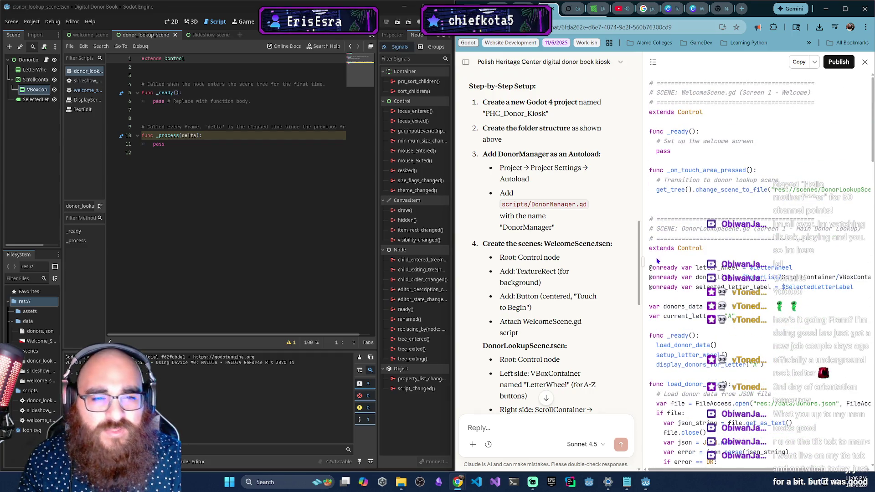
scroll(786, 313, down, 2)
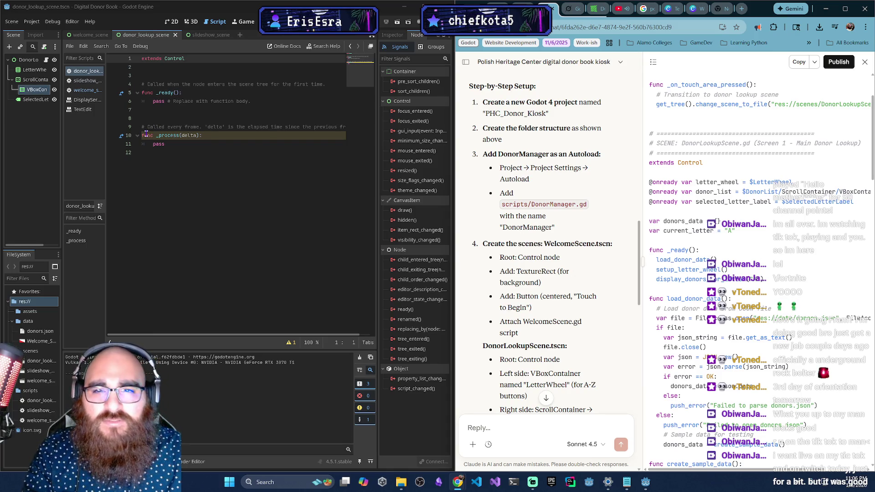
Refocus the donor lookup script, read further down Claude's guide, and click the Reply box.
click(177, 74)
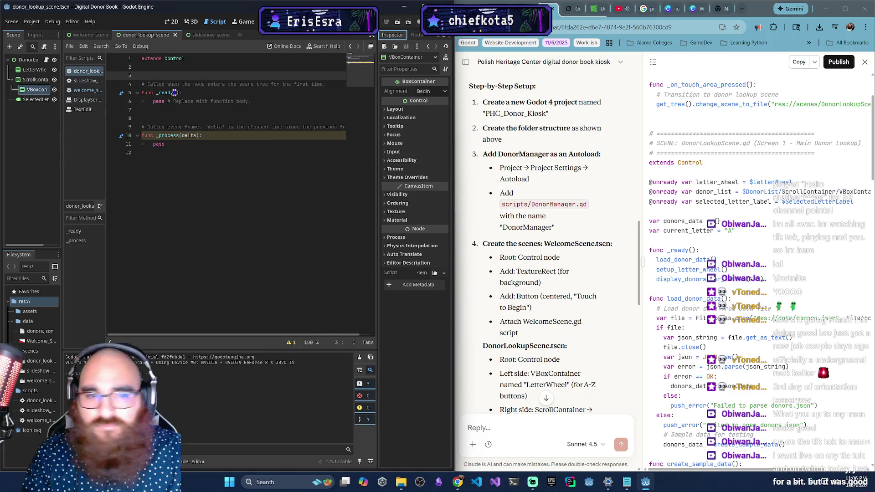
mouse_move(175, 93)
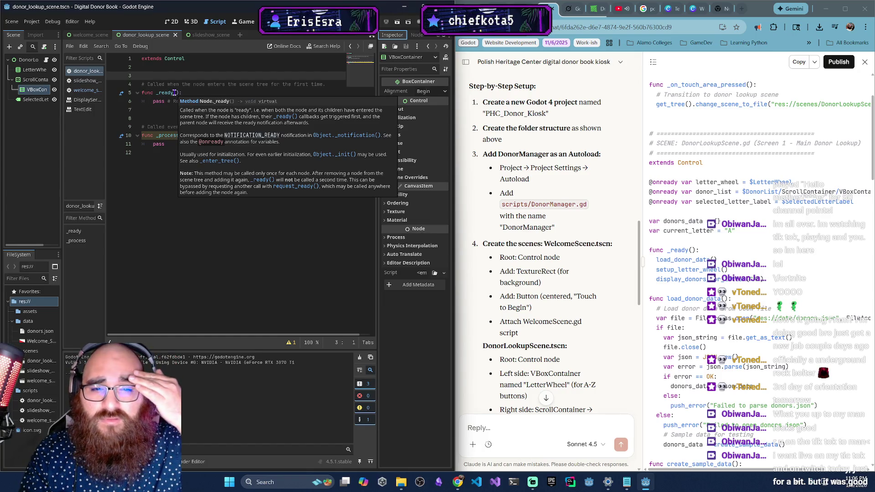
scroll(569, 232, down, 7)
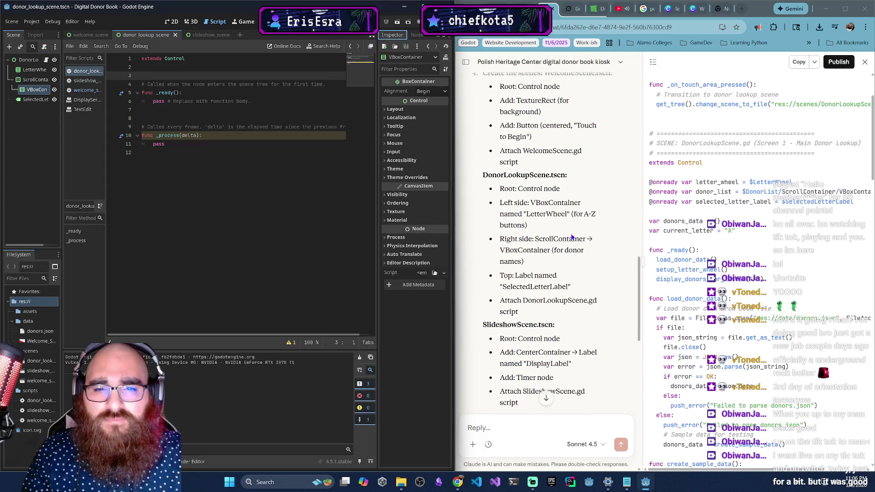
scroll(591, 277, down, 5)
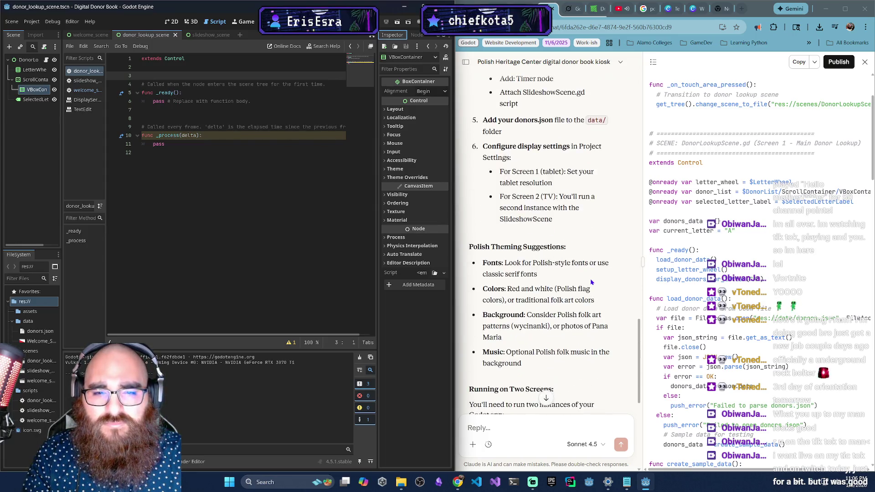
scroll(589, 279, down, 2)
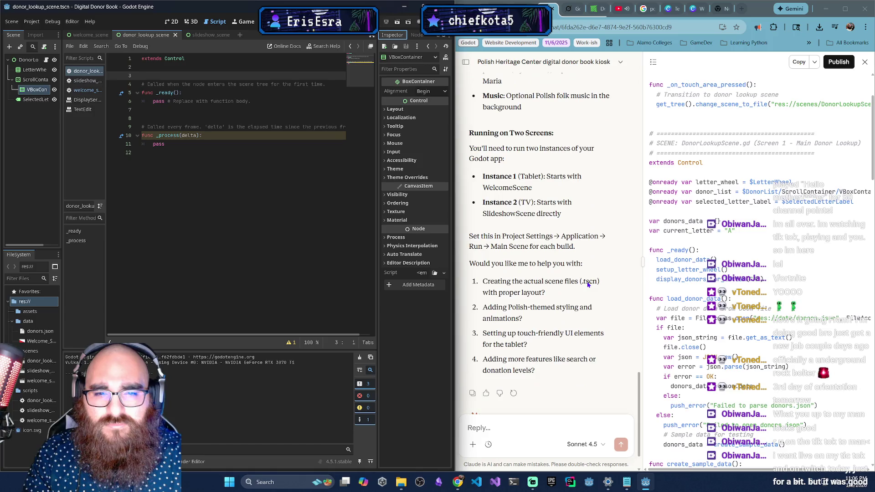
scroll(586, 282, down, 2)
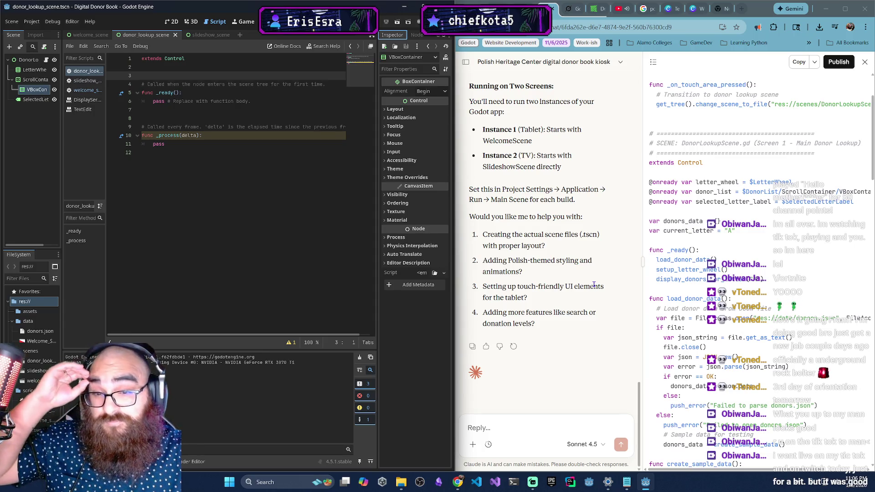
click(527, 419)
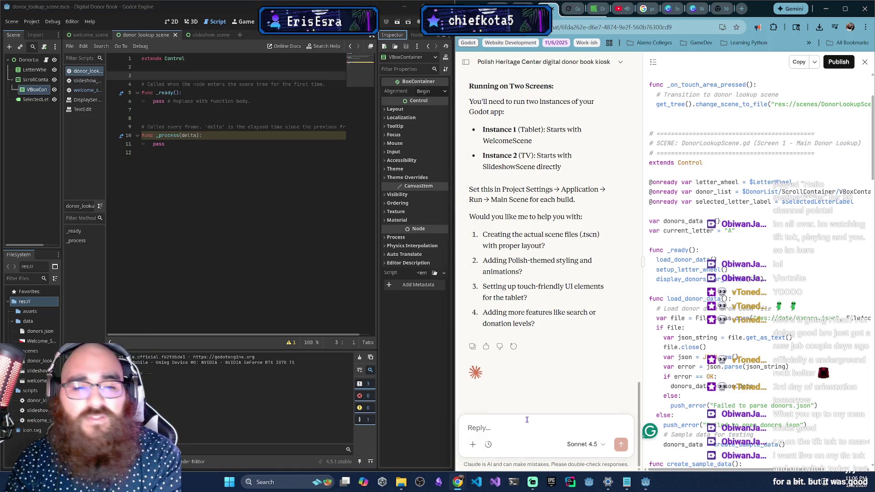
Tell Claude the scenes, scripts and folder structure exist but only the welcome scene is coded.
text(Okay, s)
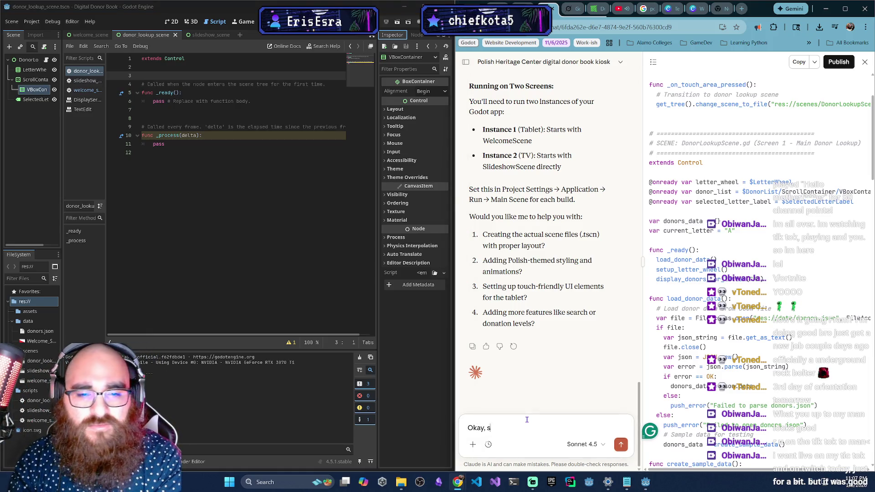
text(o far we've set up all)
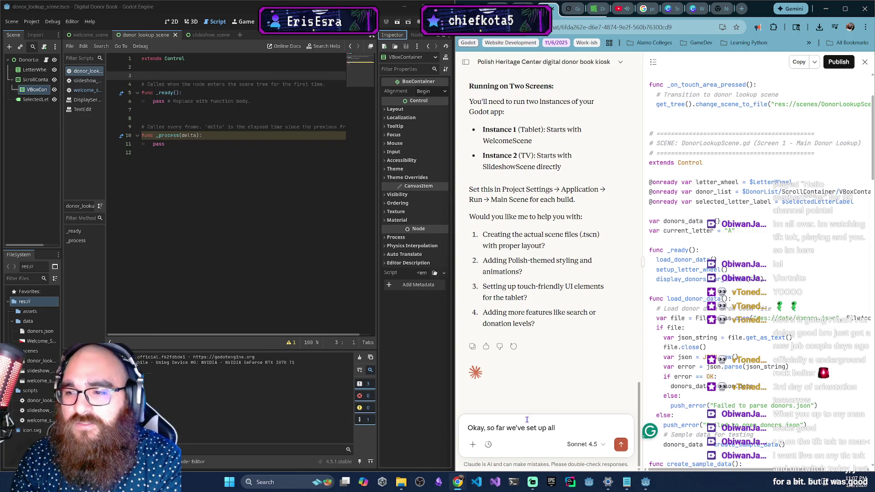
text( of thee)
key(BackSpace)
text(files)
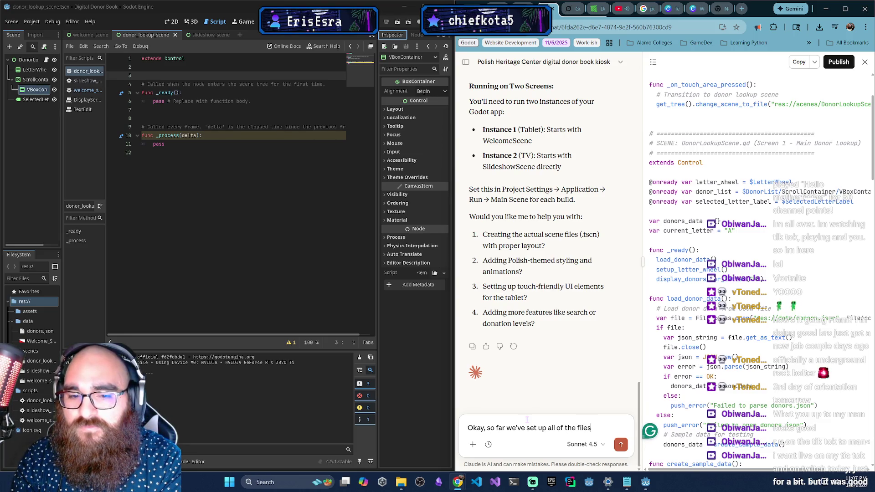
text( and folders)
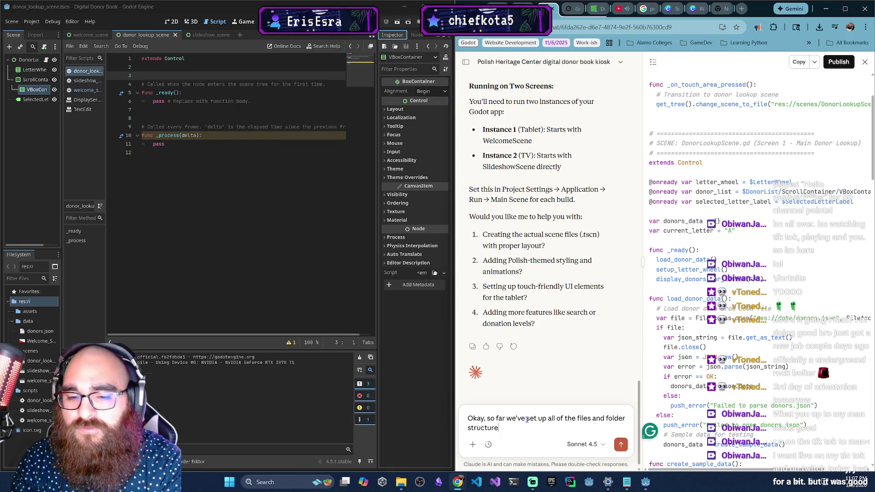
key(BackSpace)
key(BackSpace)
key(BackSpace)
key(BackSpace)
key(BackSpace)
text(scenes)
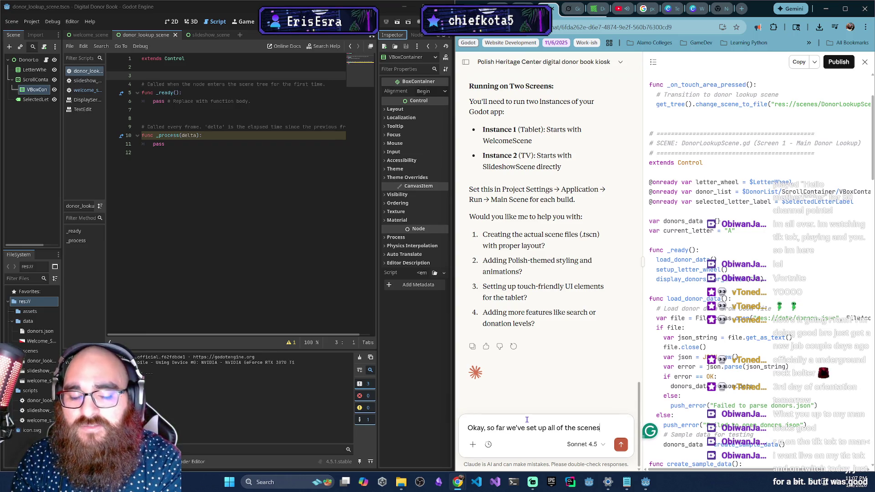
text(, scripts, and fold)
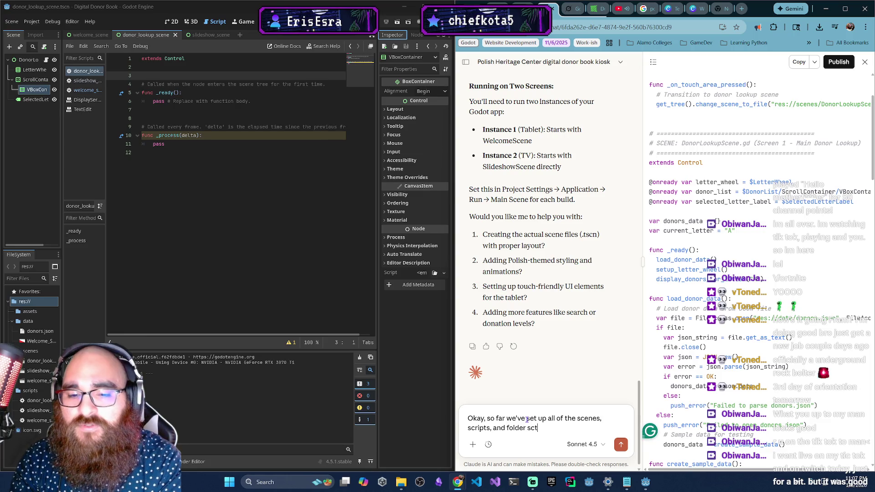
text(er structure. We haven't fully added the)
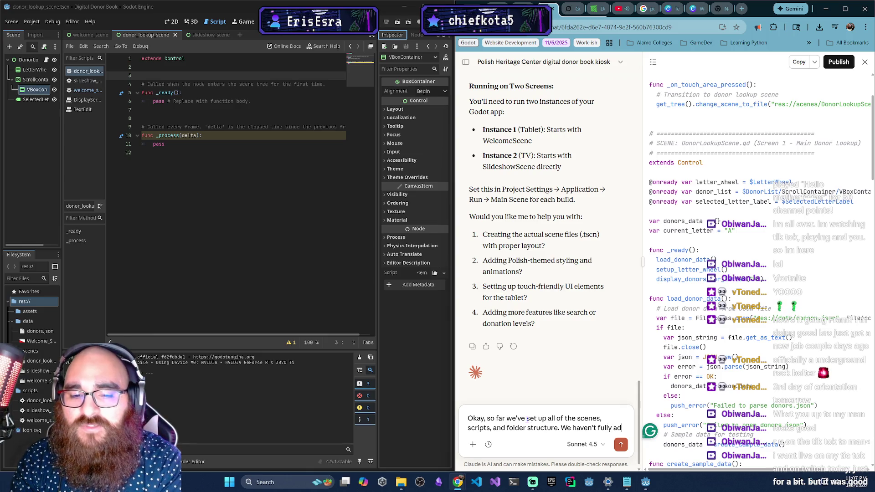
text( code to all s)
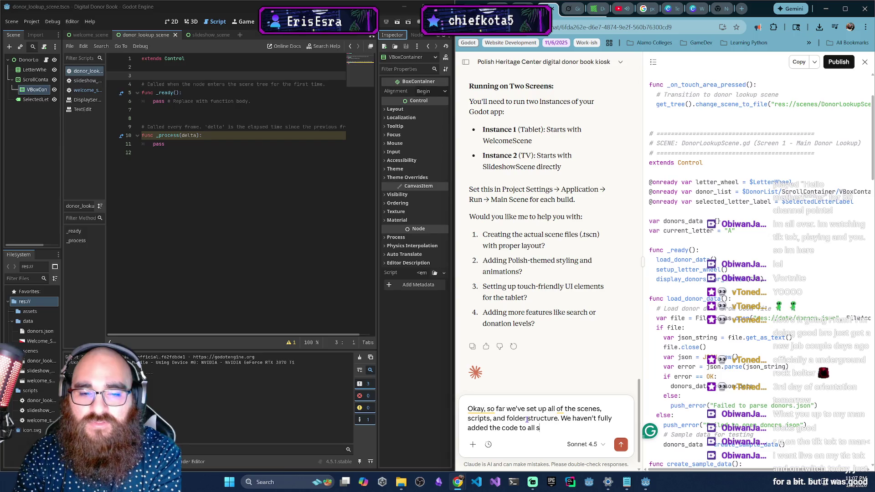
text(cenes yet. We've only)
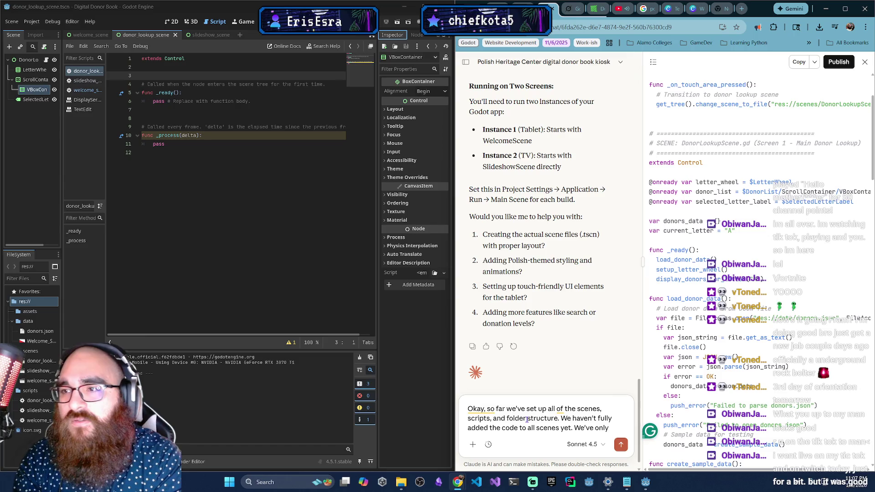
text( done the welcome scene.)
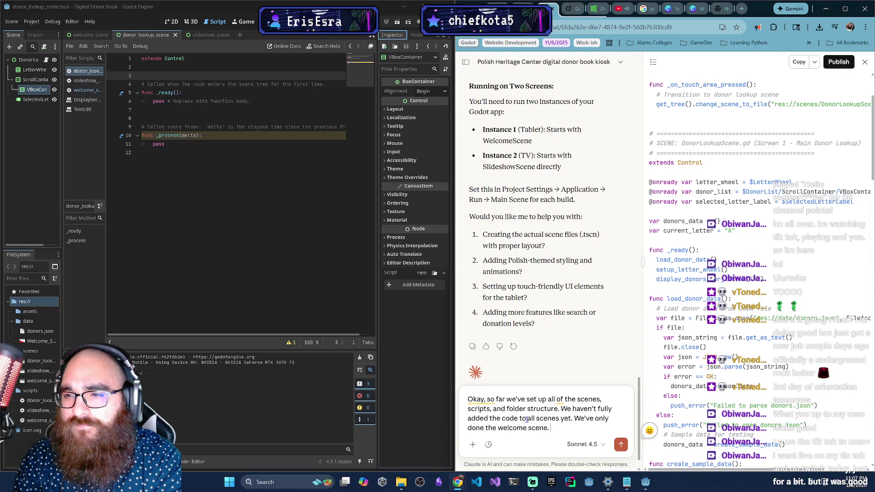
Add that the welcome background and button are done, and ask how to lay out the Donor Lookup Scene.
text(We've also set up the W)
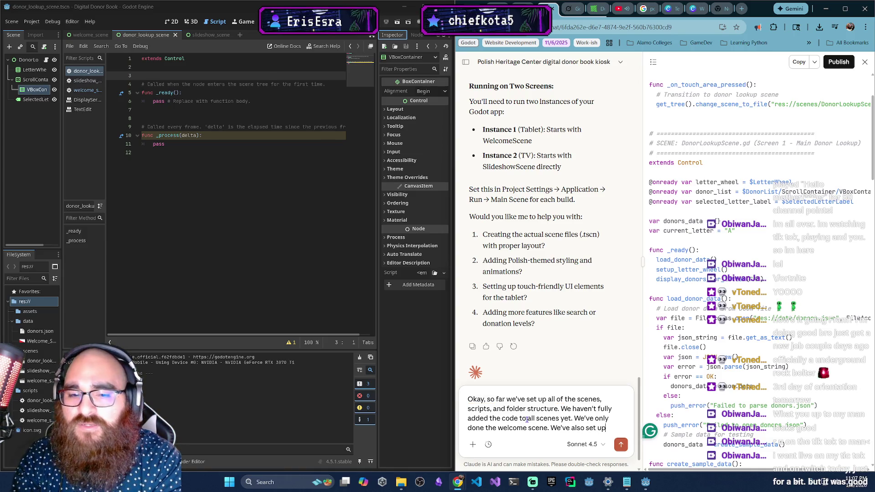
text(elcome Scene bag)
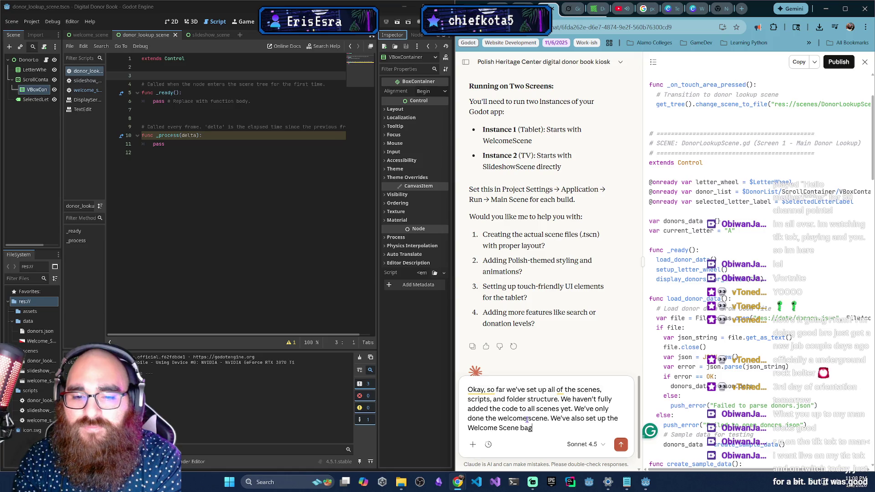
key(BackSpace)
text(ckground and bu)
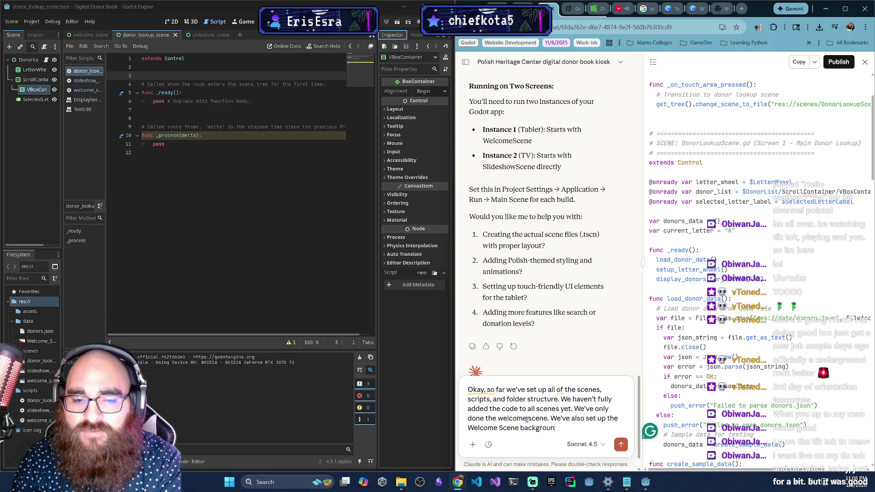
text(tton.)
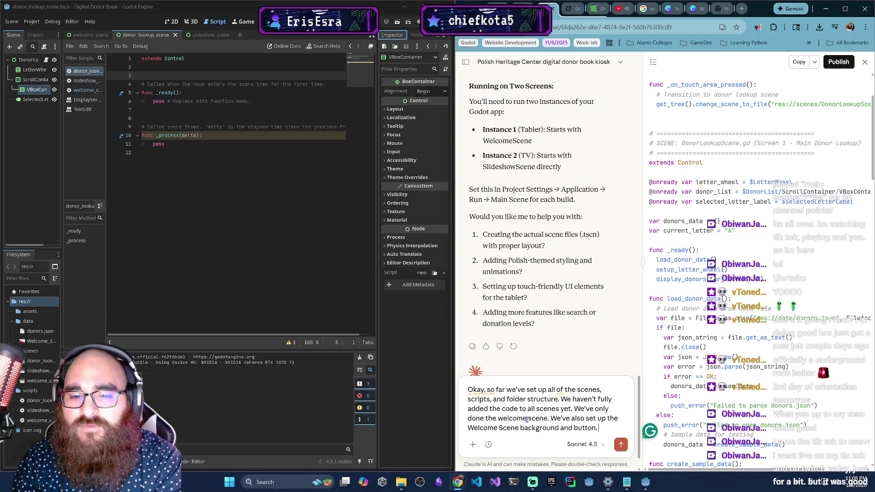
text( But wante)
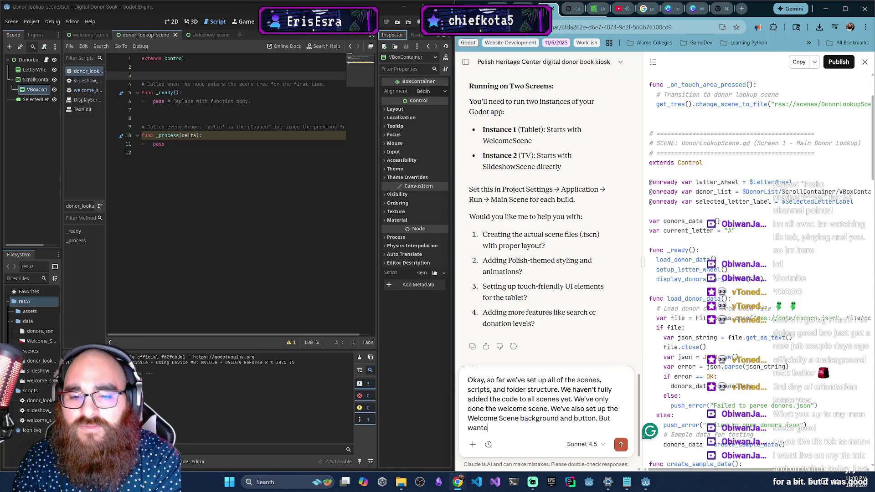
key(BackSpace)
key(BackSpace)
key(BackSpace)
key(BackSpace)
key(BackSpace)
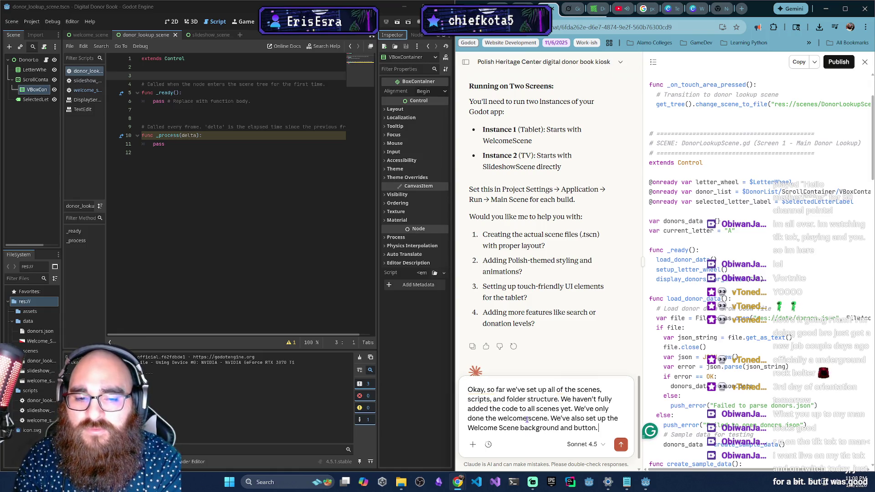
text(Now need to set up the Donor )
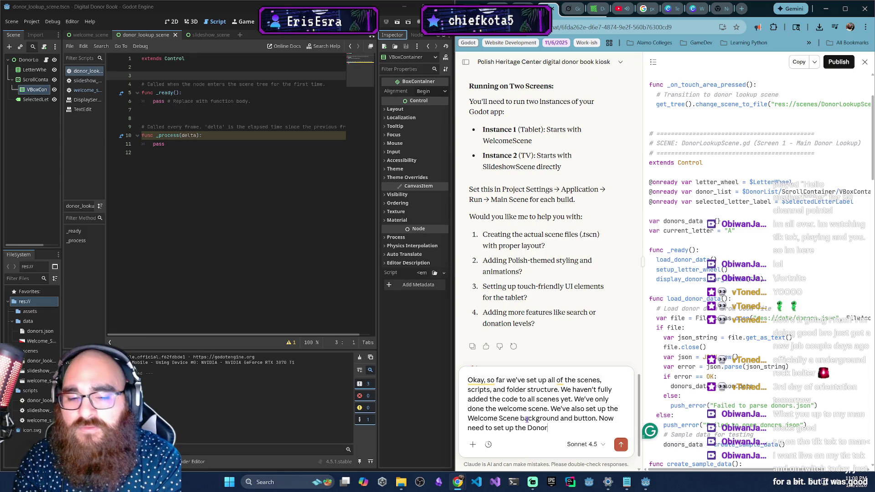
text(Lookup Scene with)
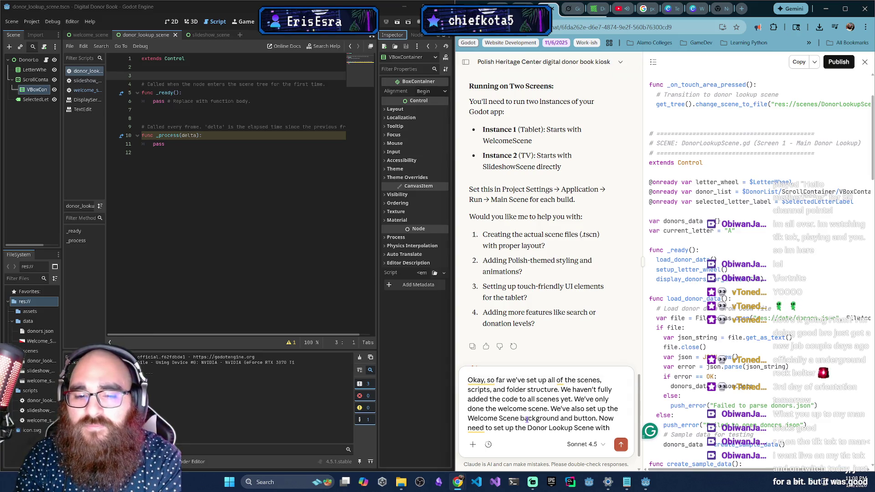
text( how it would look. )
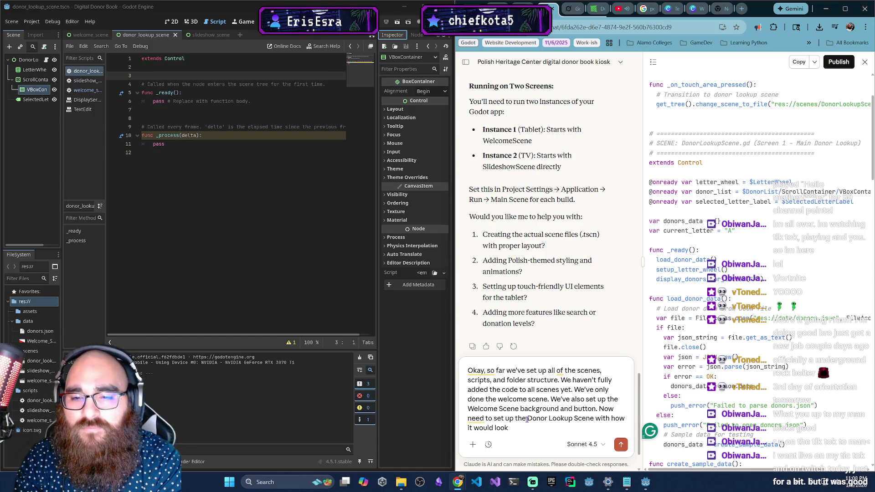
text(Or)
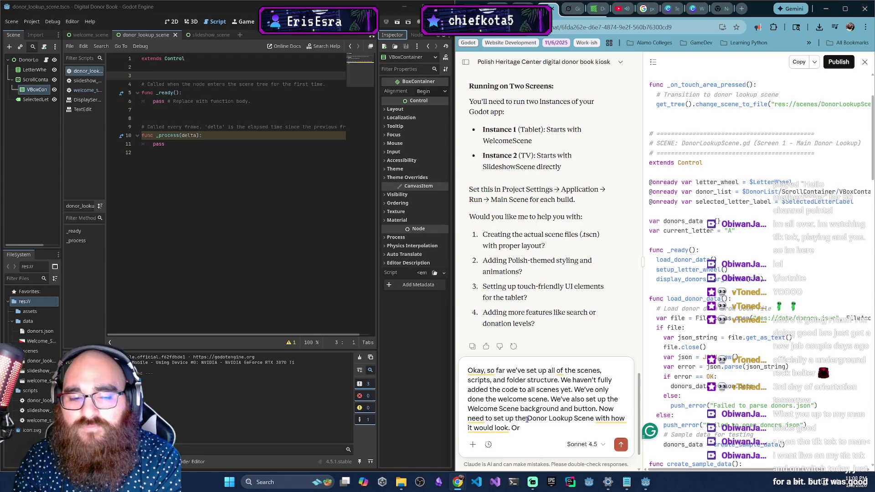
text( where )
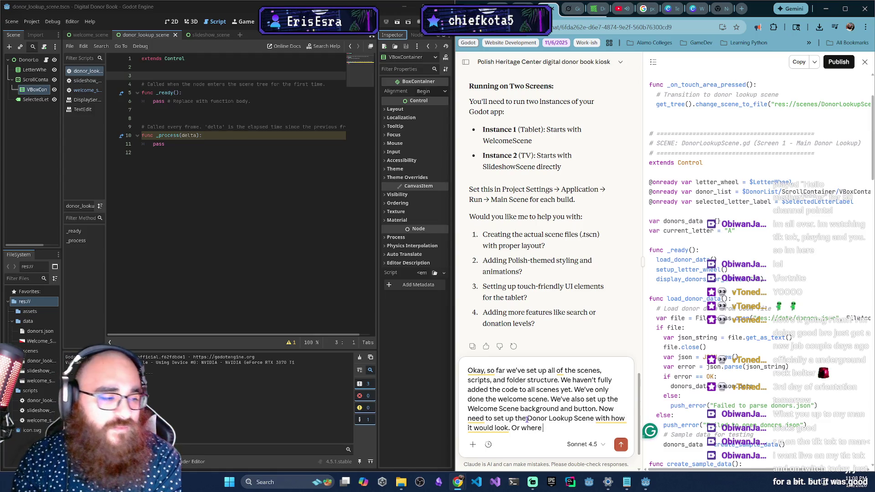
text(a good step to star)
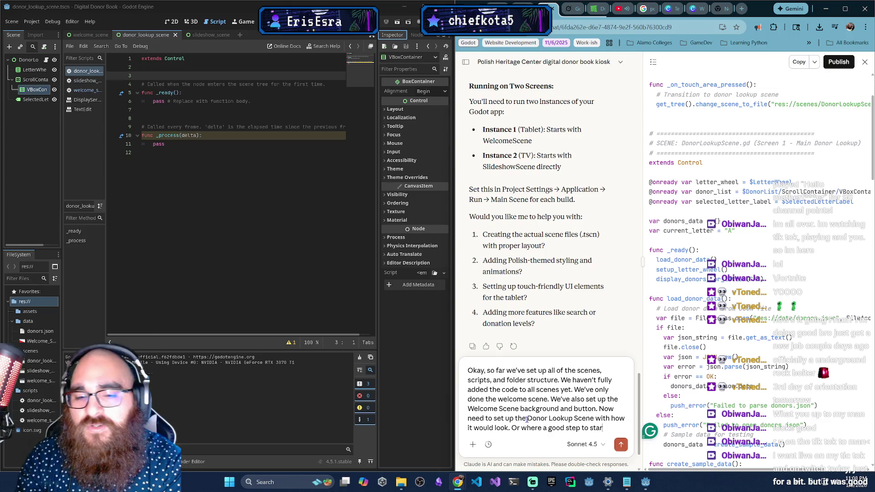
text(t after setting up the )
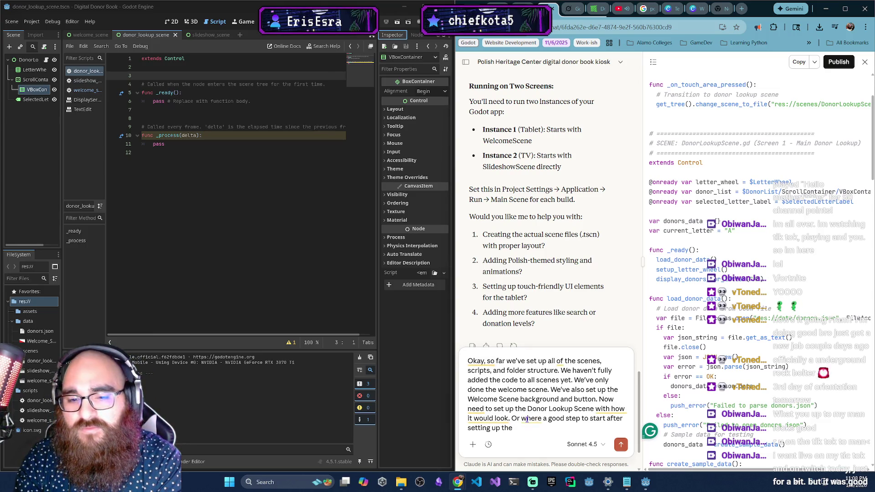
text(files and folders.)
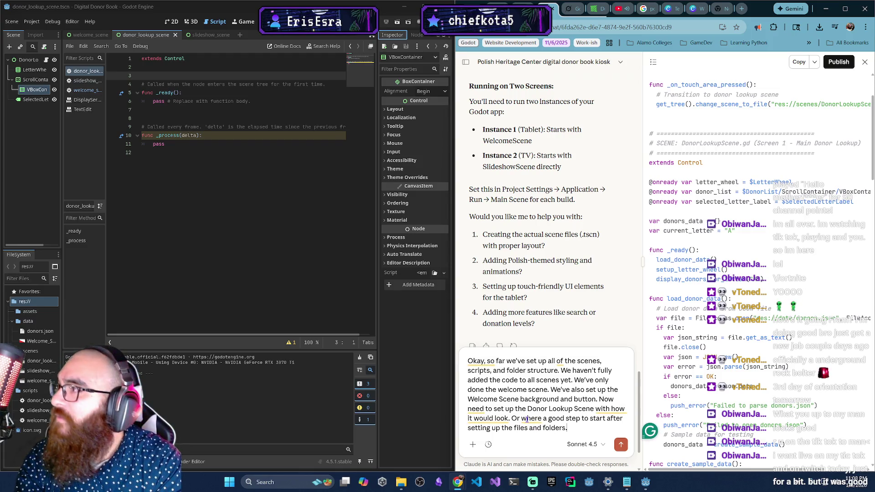
key(Return)
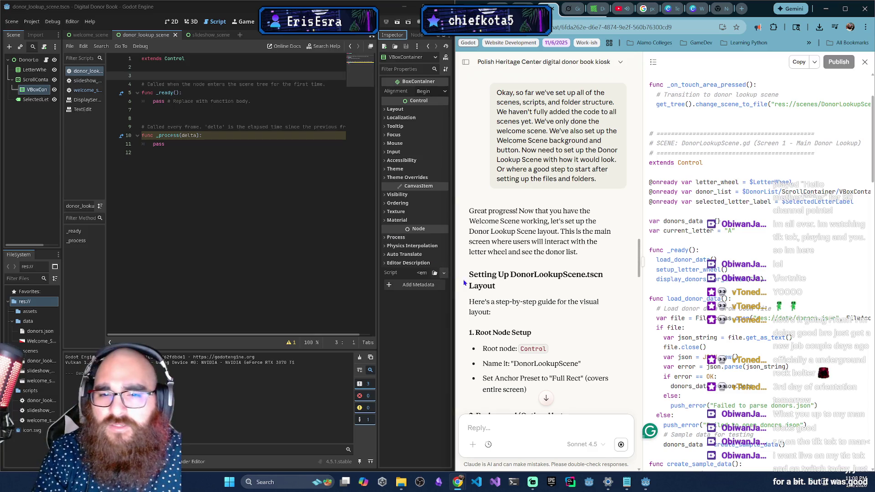
Read Claude's DonorLookupScene.tscn guide through the Control root, Background and MainContainer sections.
scroll(564, 253, down, 2)
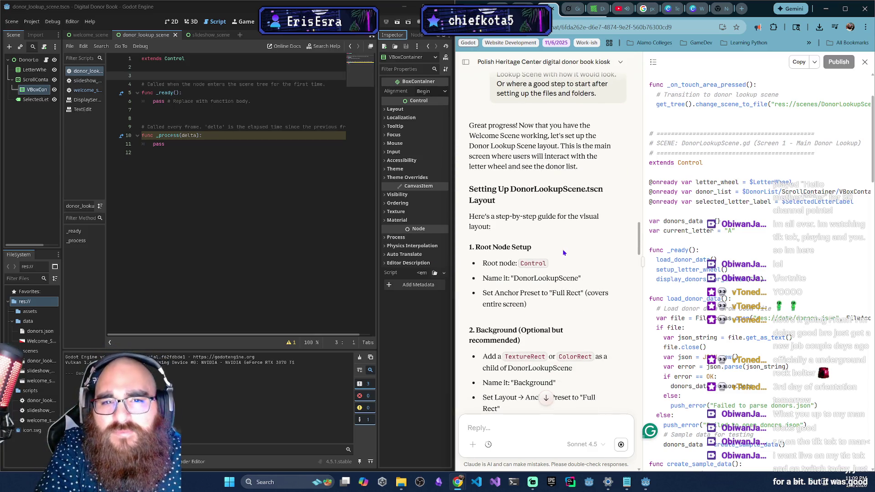
scroll(564, 253, down, 1)
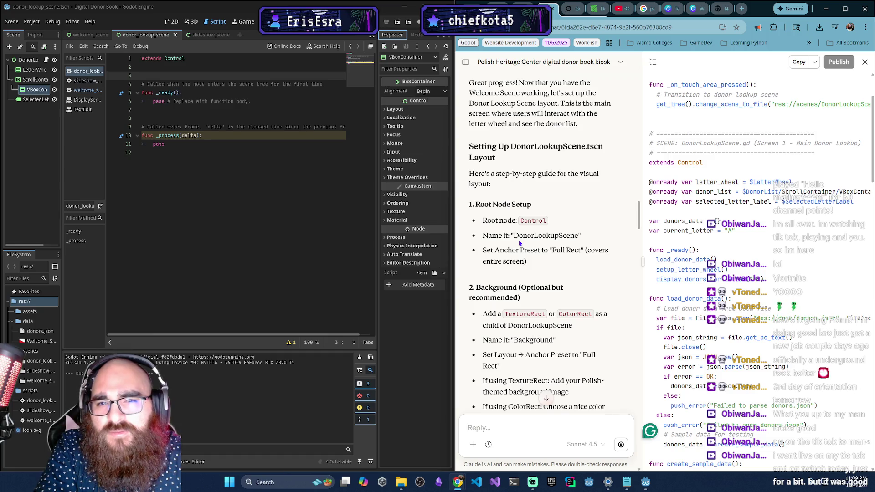
scroll(520, 244, down, 1)
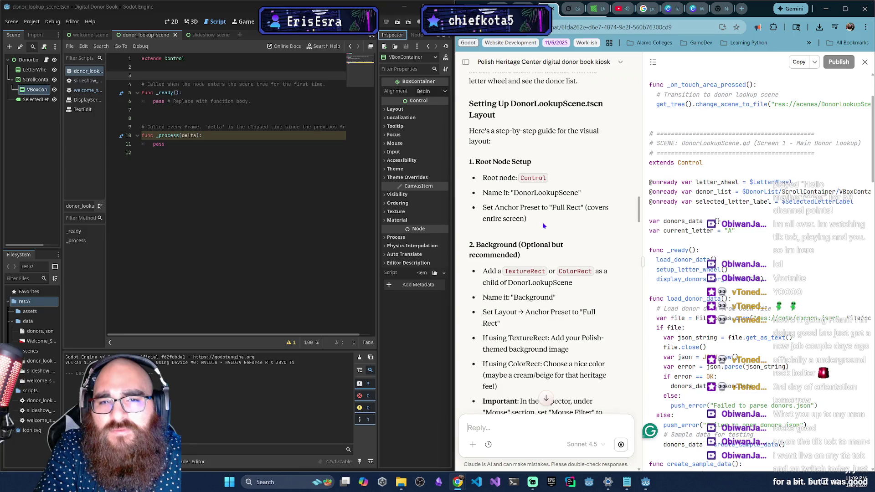
scroll(540, 230, down, 3)
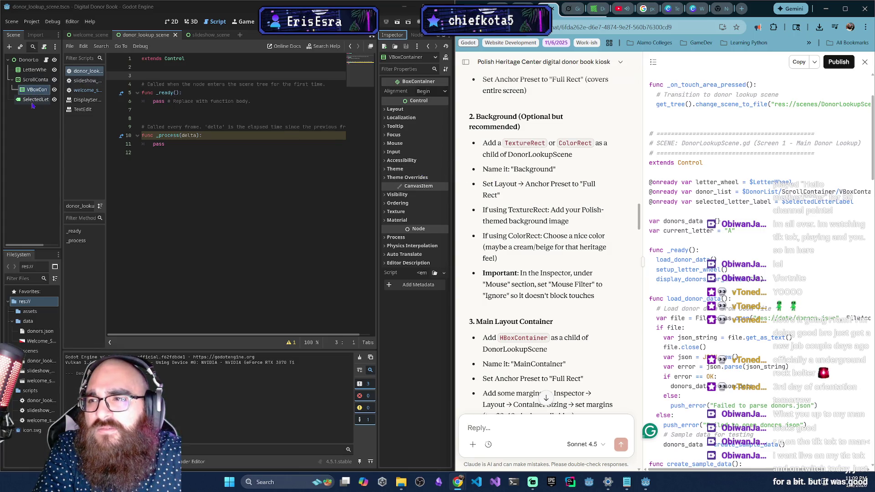
right_click(23, 63)
Add a TextureRect under the donor lookup root node and rename it Background.
mouse_move(65, 72)
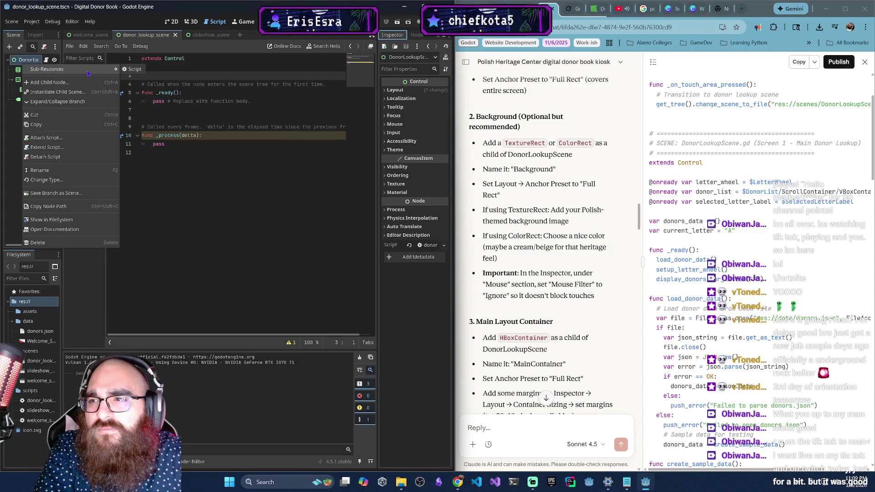
click(51, 82)
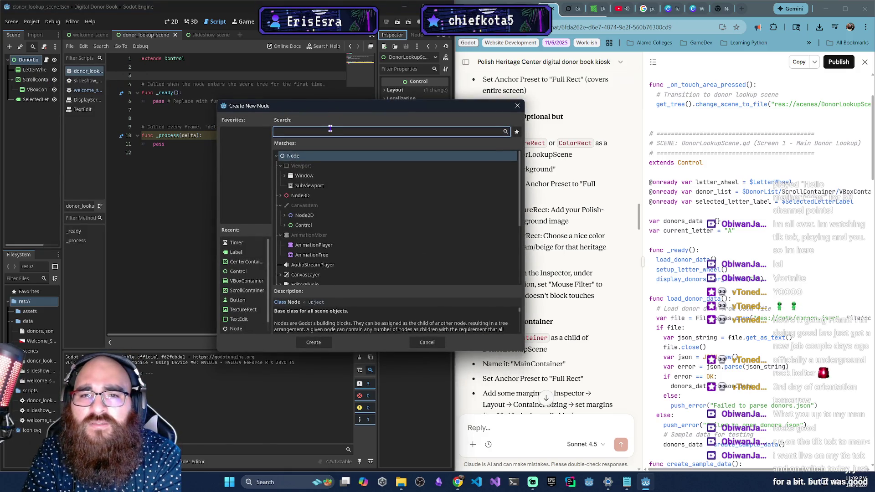
text(texture)
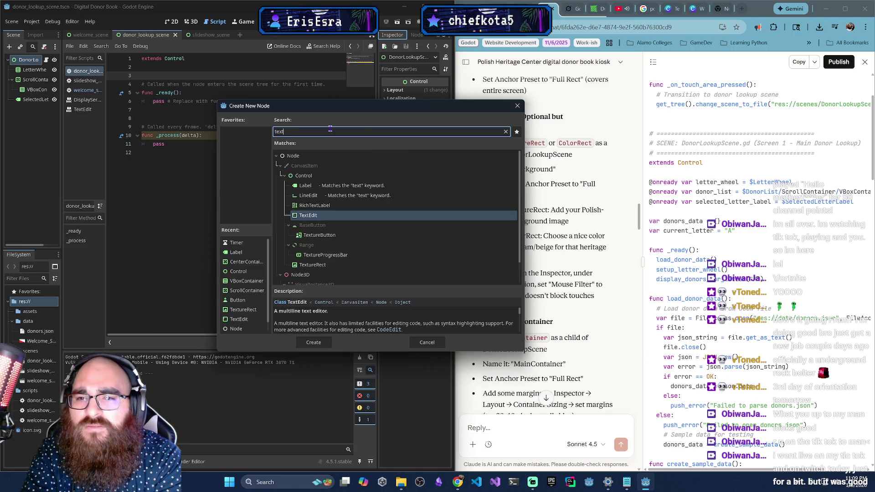
key(Return)
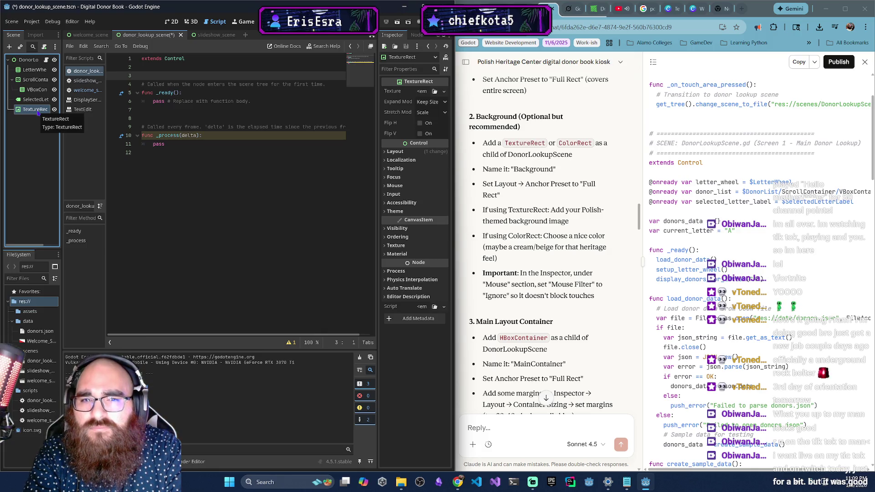
double_click(37, 110)
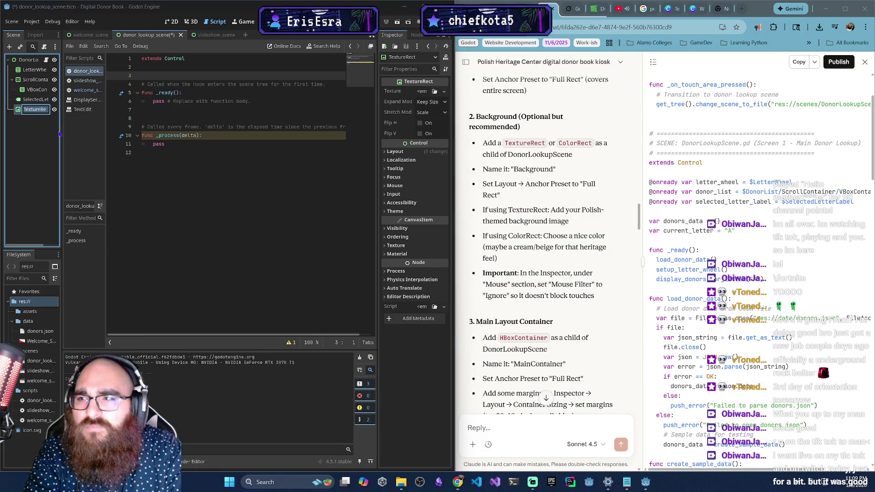
text(Backgroun)
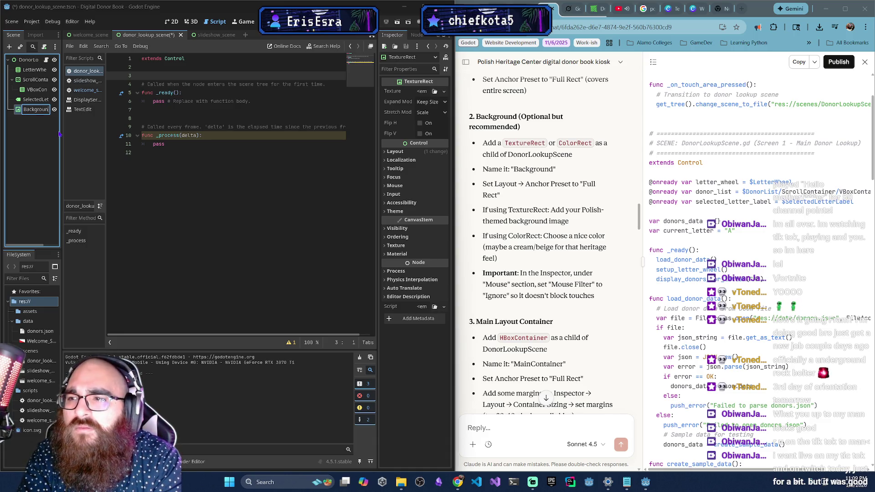
key(Return)
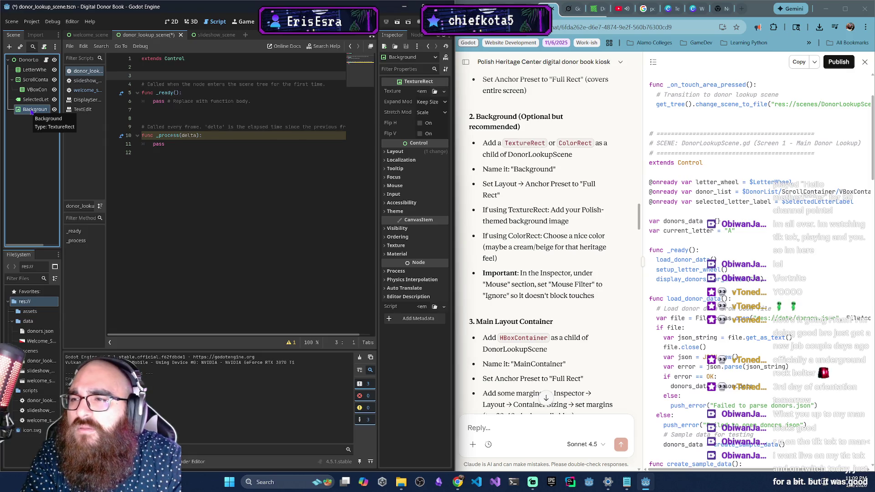
click(90, 35)
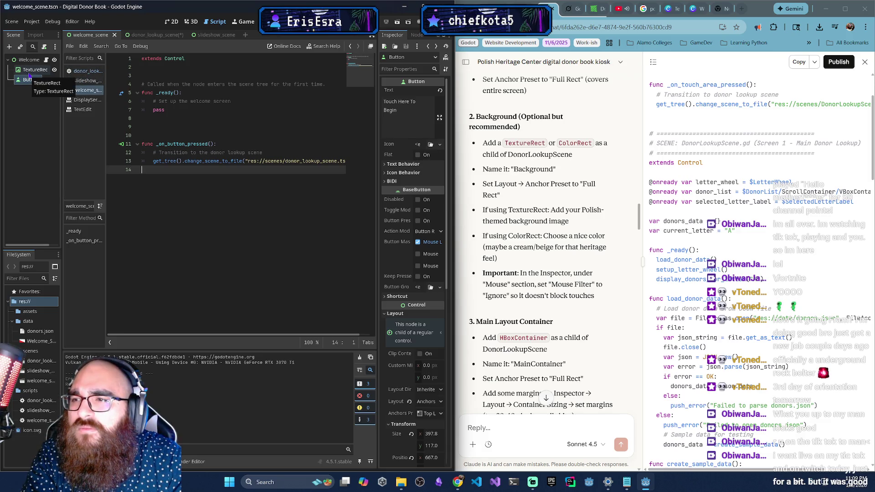
Reorder the scene tree so Background is the first child of DonorLookup.
drag(26, 73, 30, 87)
click(397, 21)
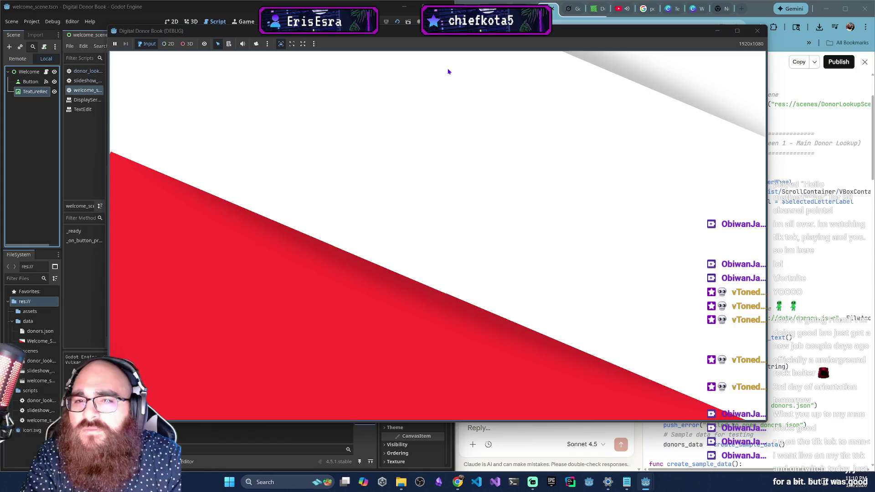
click(765, 35)
key(ctrl+z)
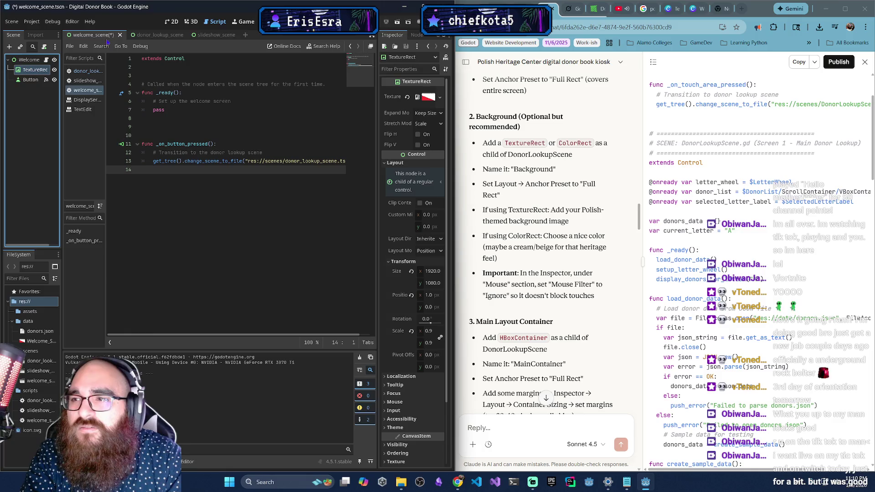
click(162, 35)
drag(34, 109, 35, 67)
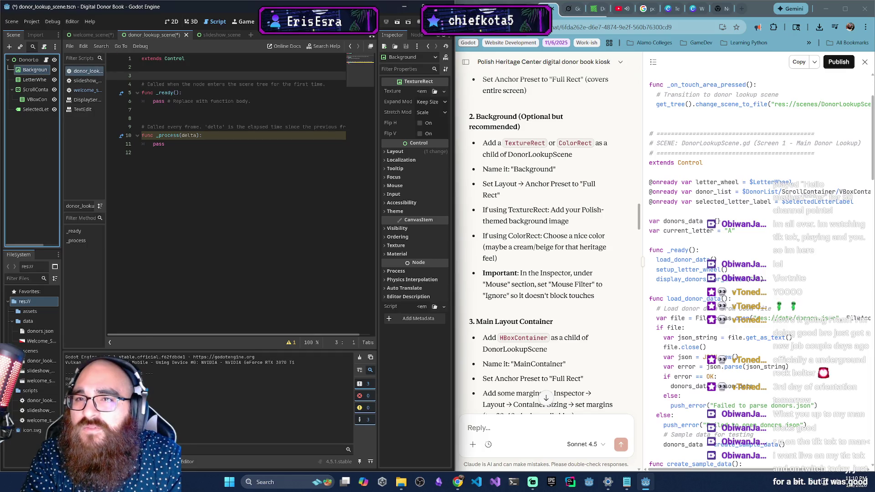
Run the project with F5, test the welcome button's transition, then view the donor lookup scene in 2D.
click(87, 35)
key(F5)
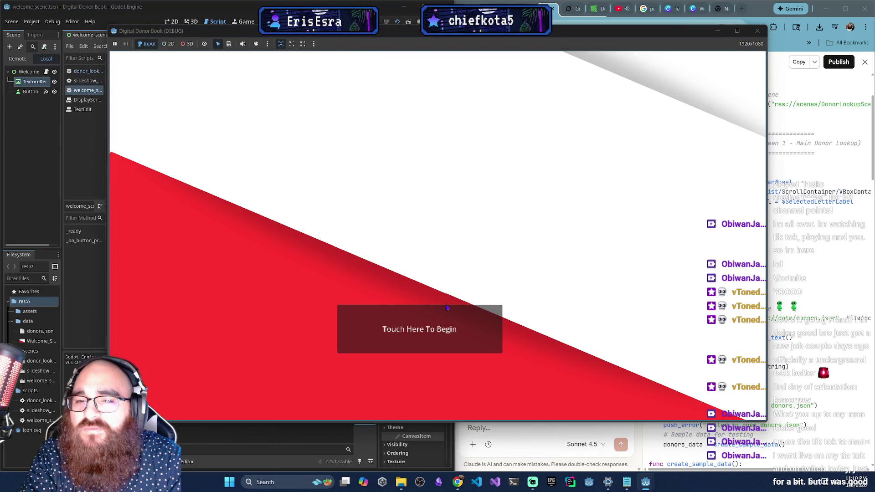
click(446, 308)
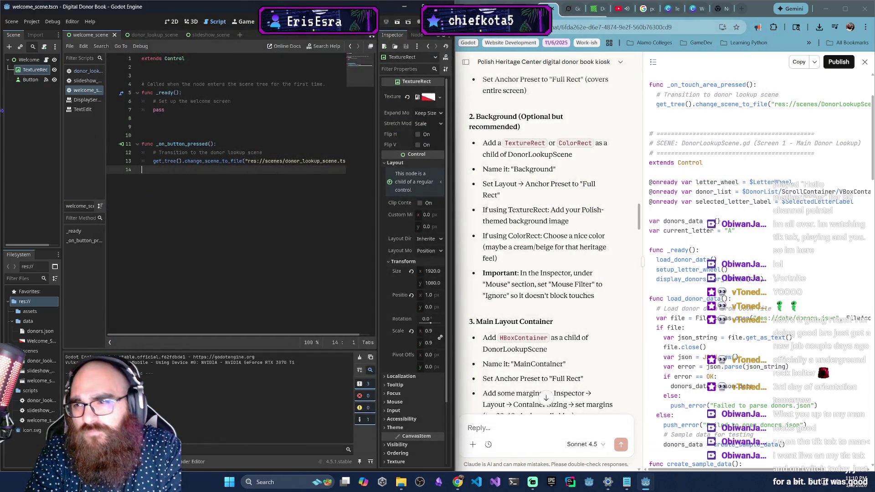
click(35, 80)
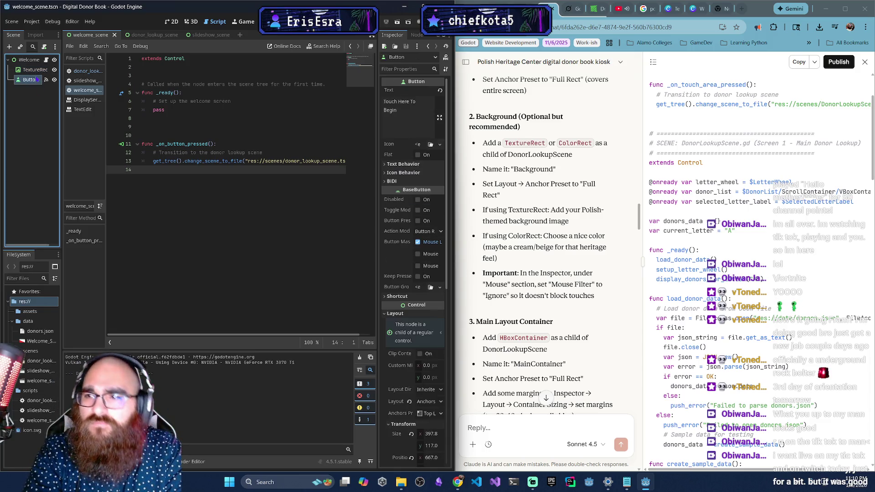
click(135, 37)
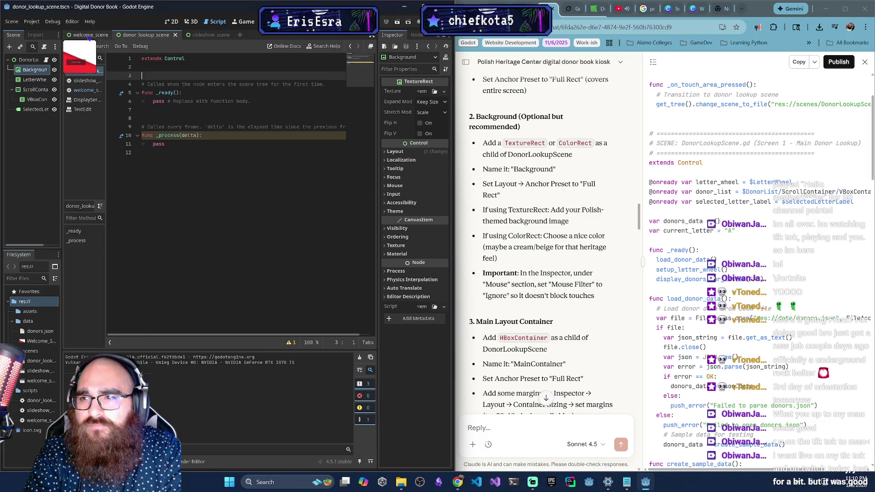
click(171, 21)
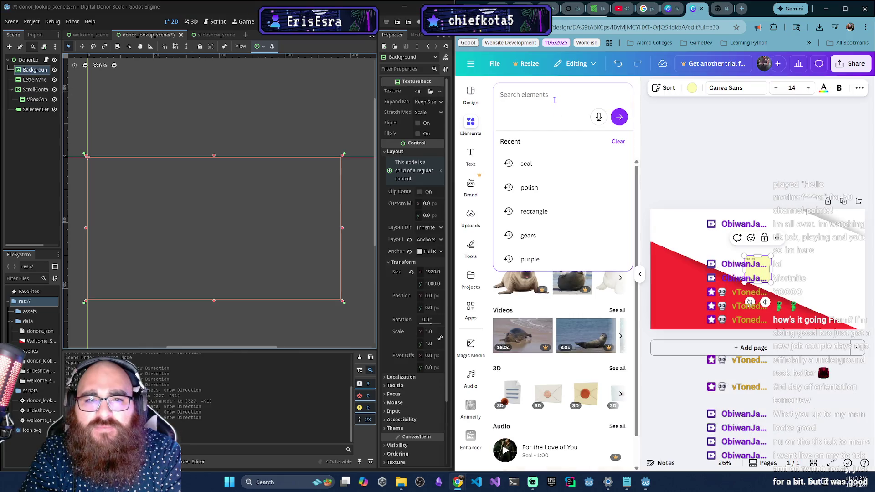
Search Canva elements for 'blue' and page through the blue graphics results.
text(blue)
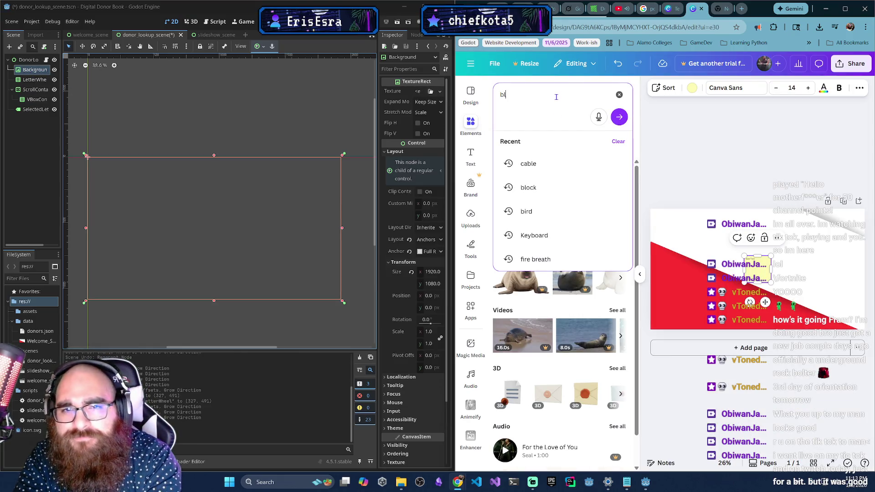
key(Return)
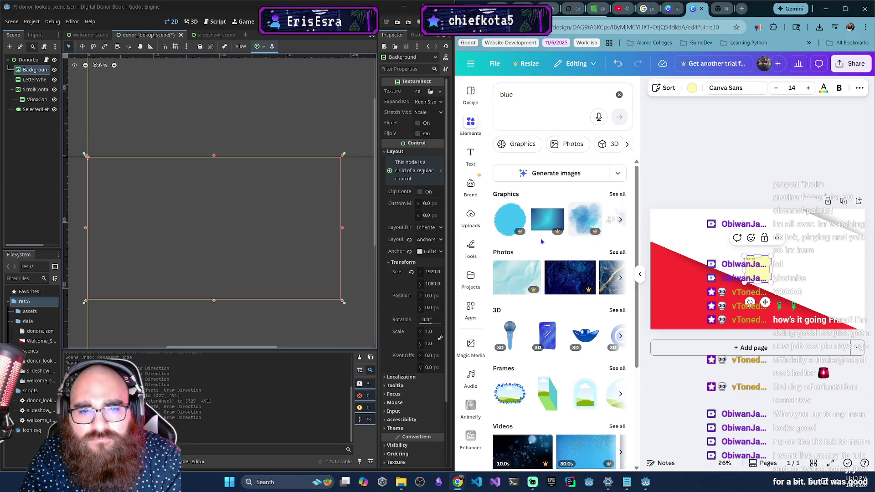
click(622, 220)
click(621, 220)
click(621, 221)
click(498, 219)
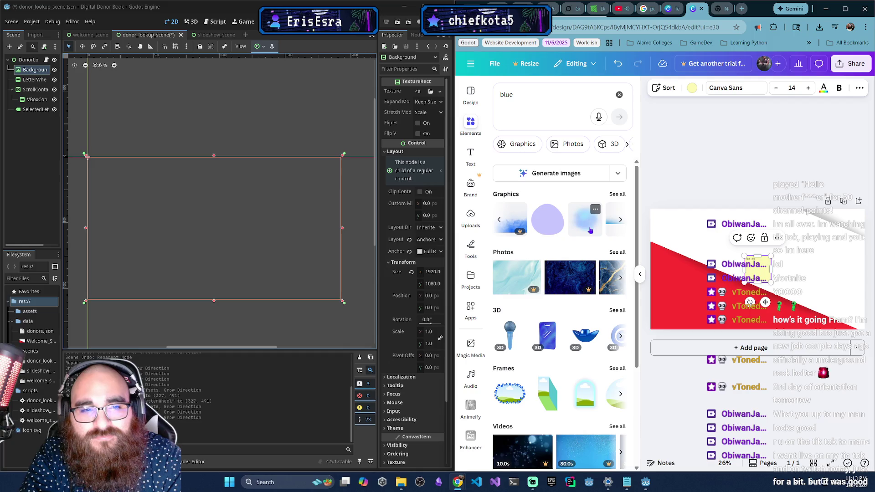
Try adding a blue blur graphic to the design, then undo it and clear the selection.
click(590, 231)
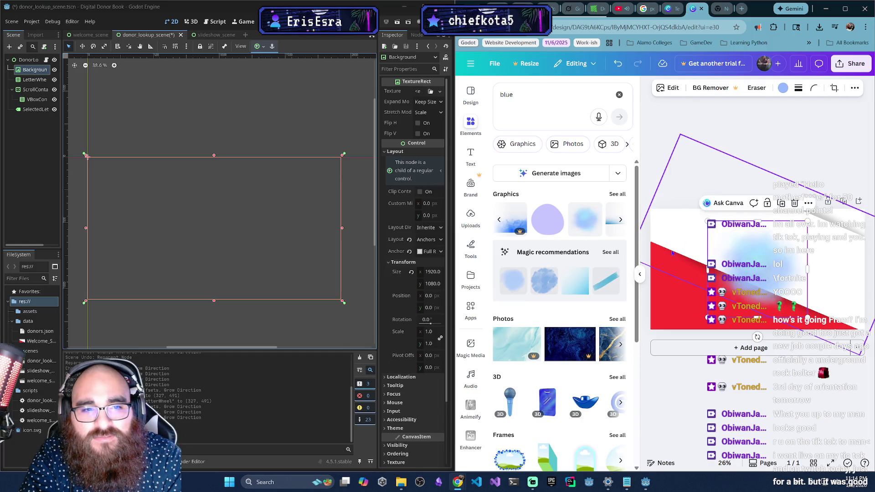
click(662, 267)
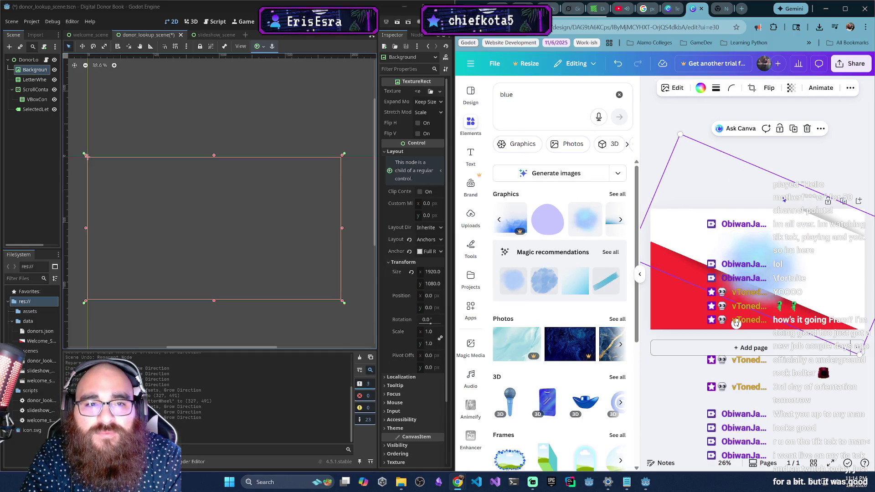
key(ctrl+z)
click(657, 159)
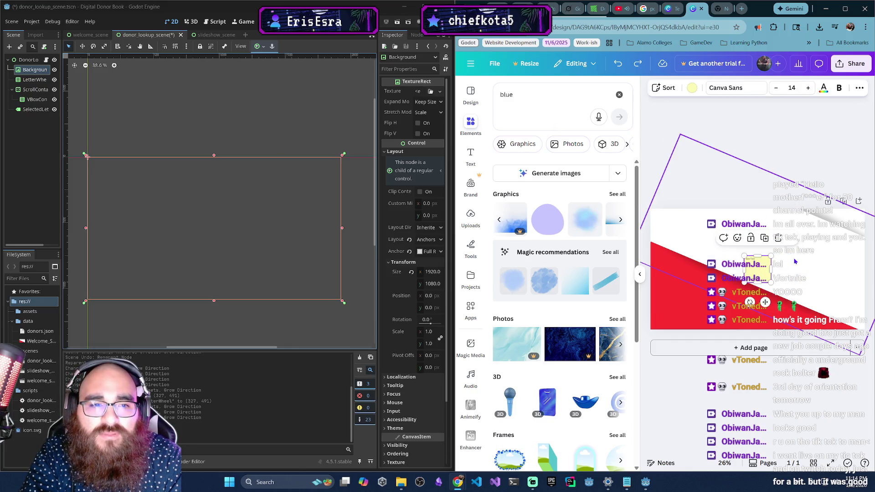
click(495, 67)
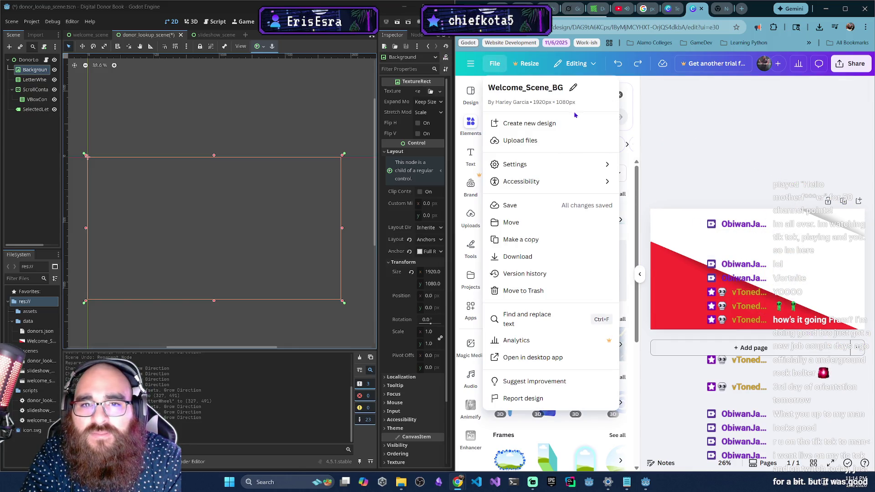
Create a new blank custom-size design of 1920×1080 px.
click(546, 123)
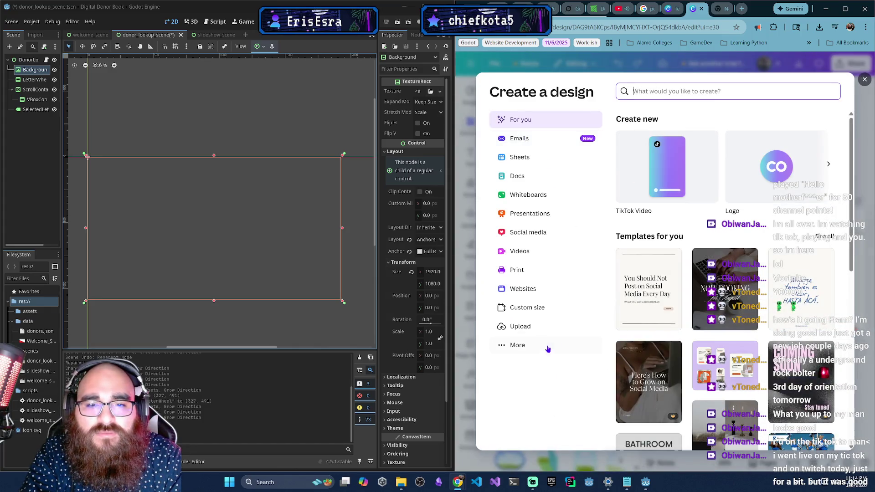
click(547, 308)
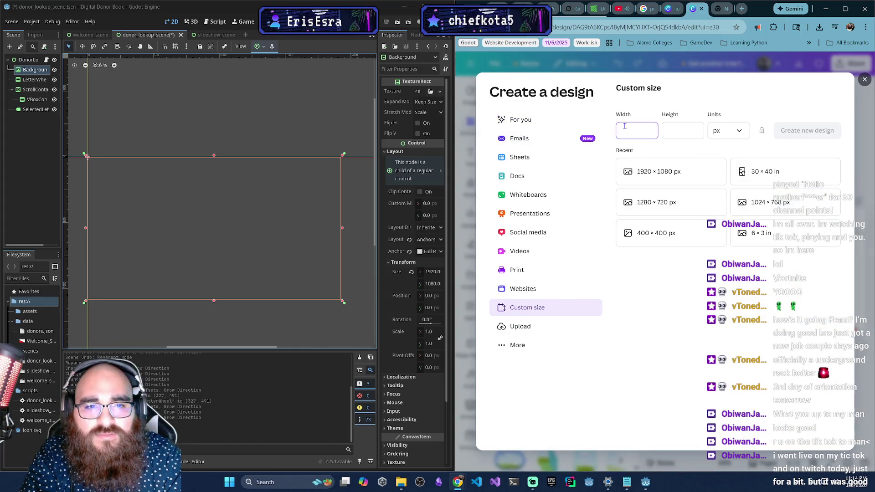
click(671, 179)
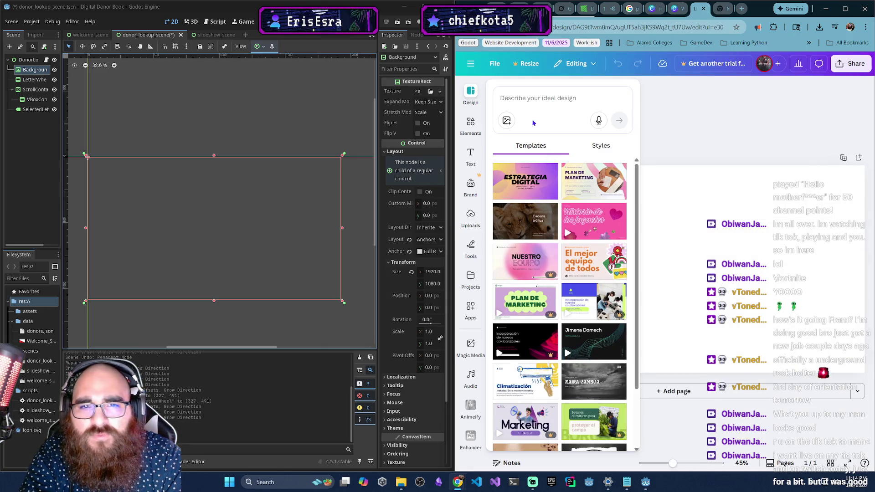
Search design templates for 'background blue formal presentation' and browse the results.
click(544, 97)
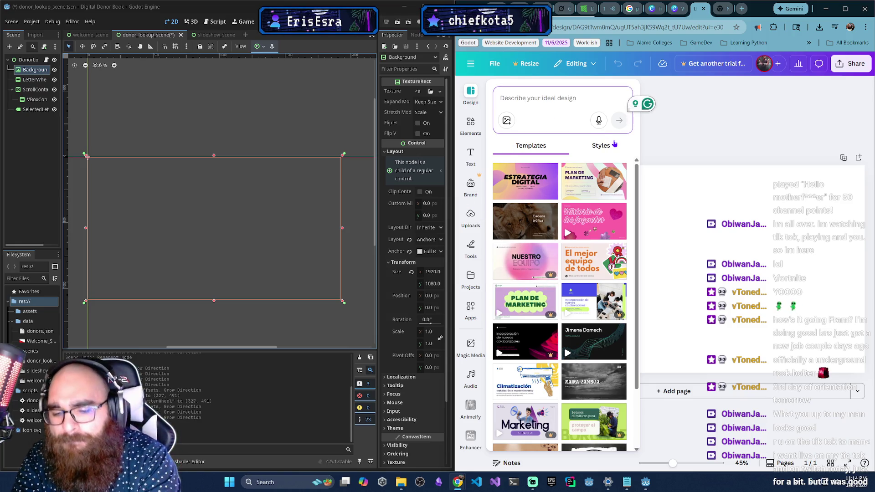
text(blue)
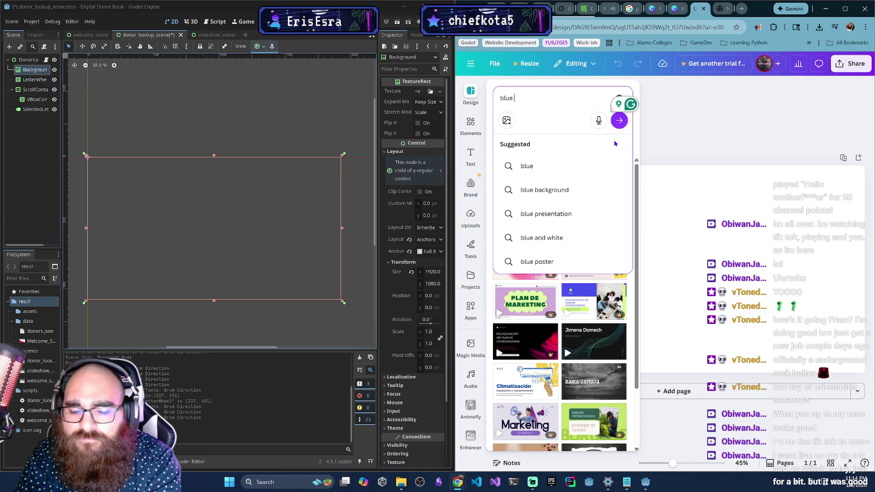
key(BackSpace)
key(BackSpace)
key(BackSpace)
text(ba)
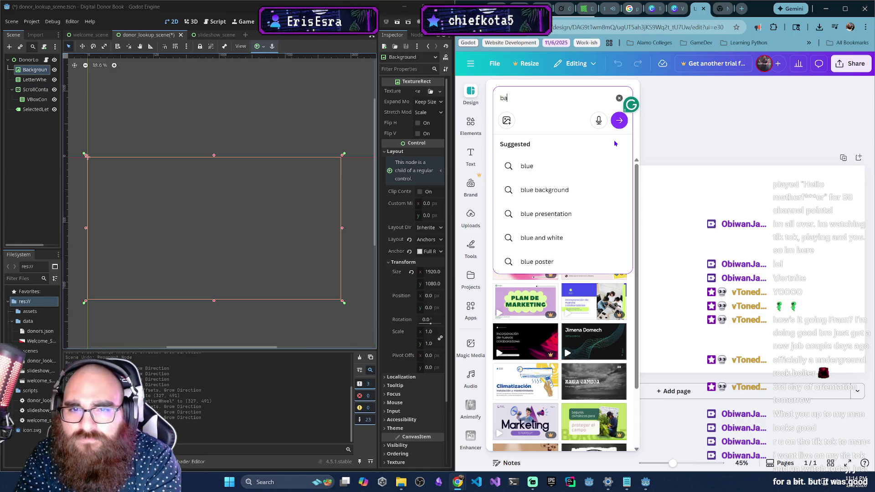
text(ckground blue )
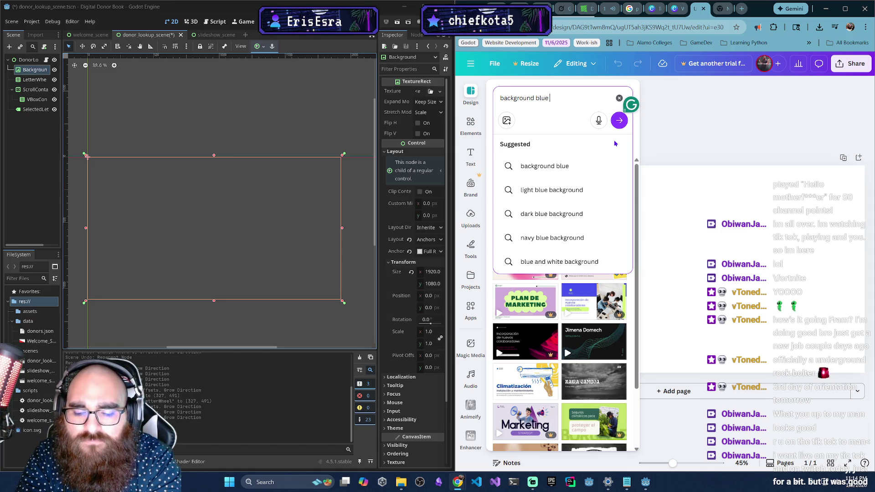
text(formal)
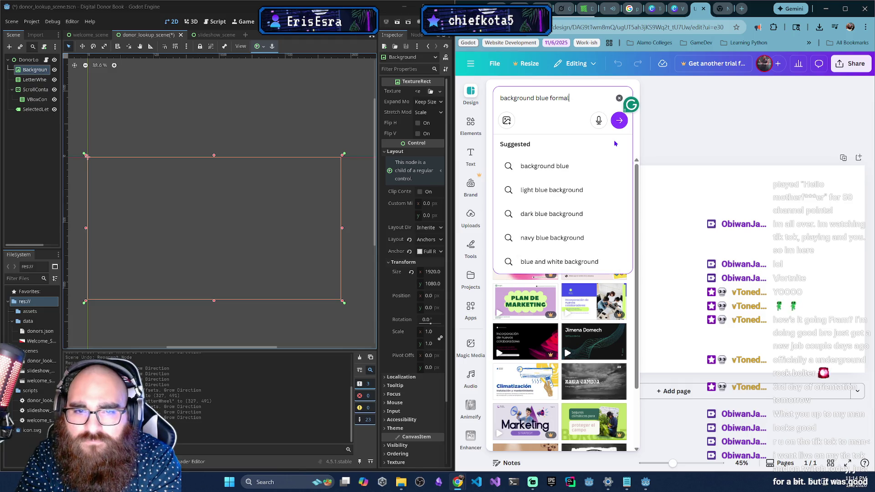
text( presentation)
click(619, 129)
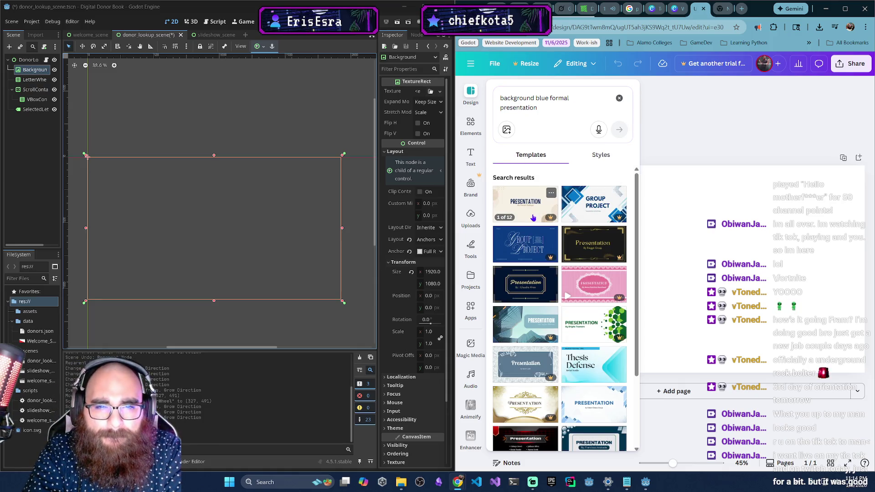
scroll(593, 313, down, 2)
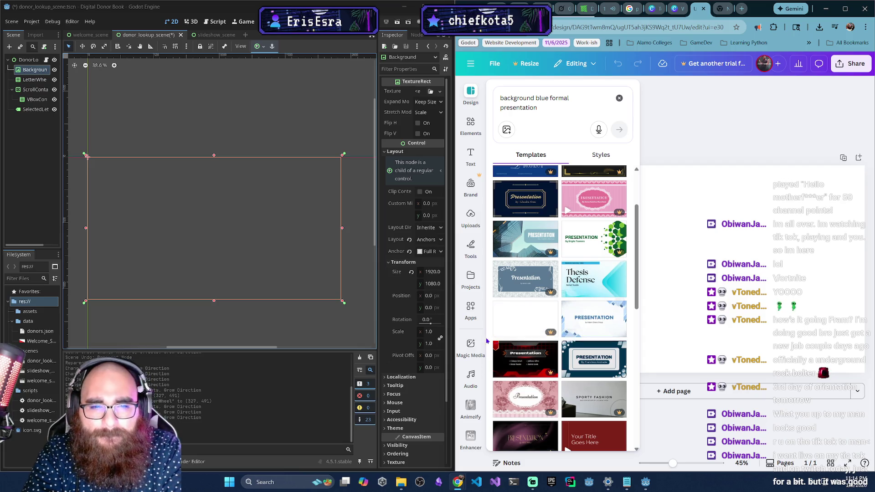
scroll(597, 365, down, 10)
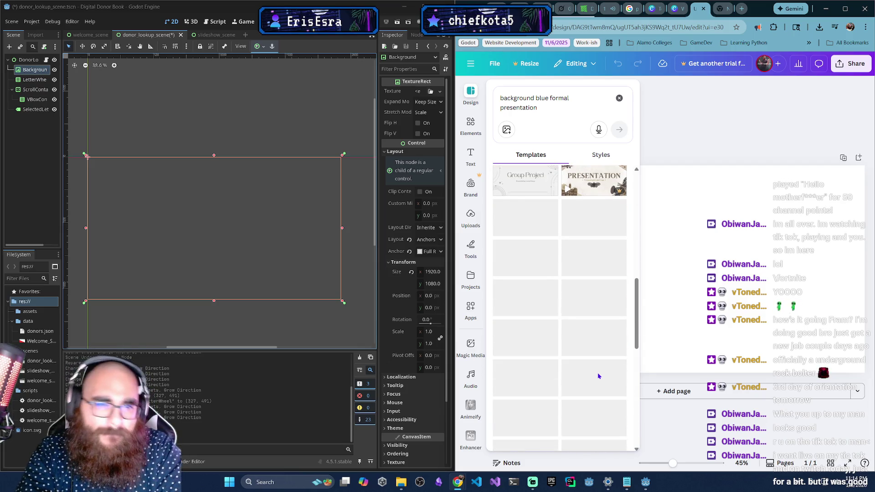
scroll(597, 369, down, 5)
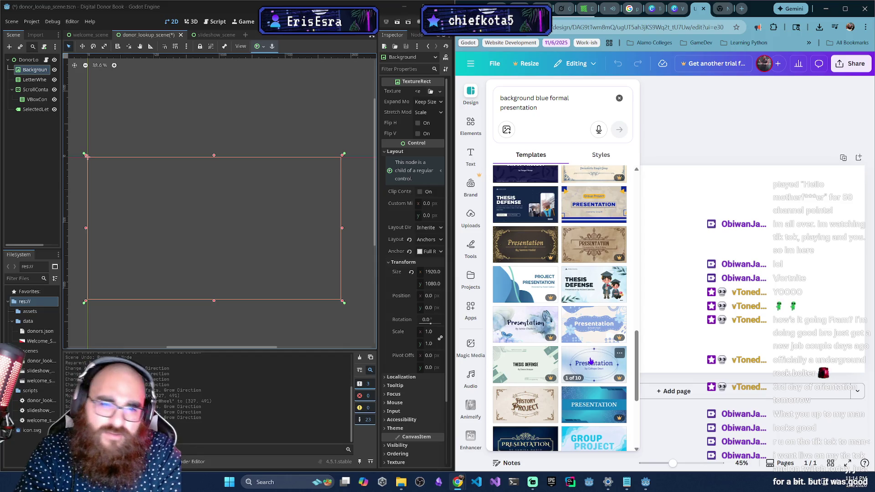